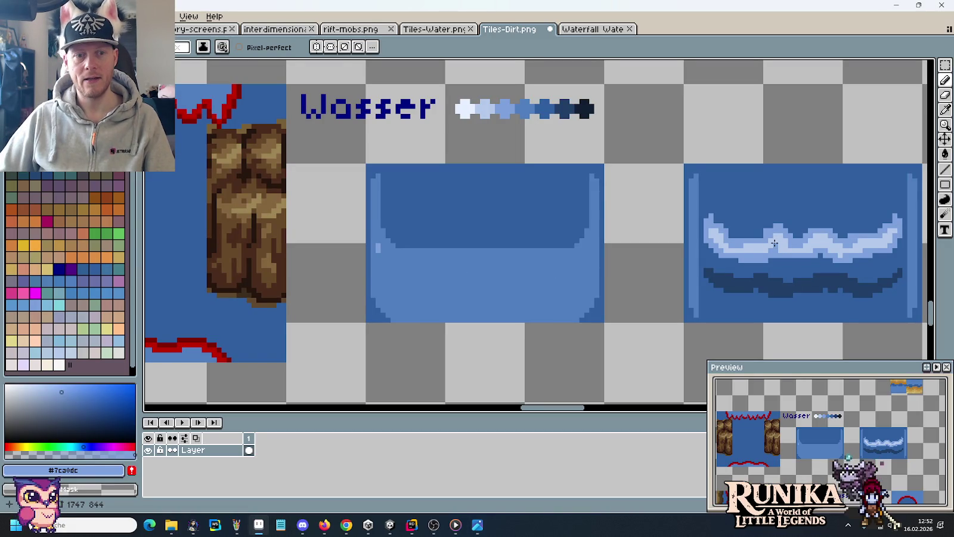
Step: Pencil the outline of a curved highlight band across the lower half of the water tile
scroll(496, 285, "up", 1)
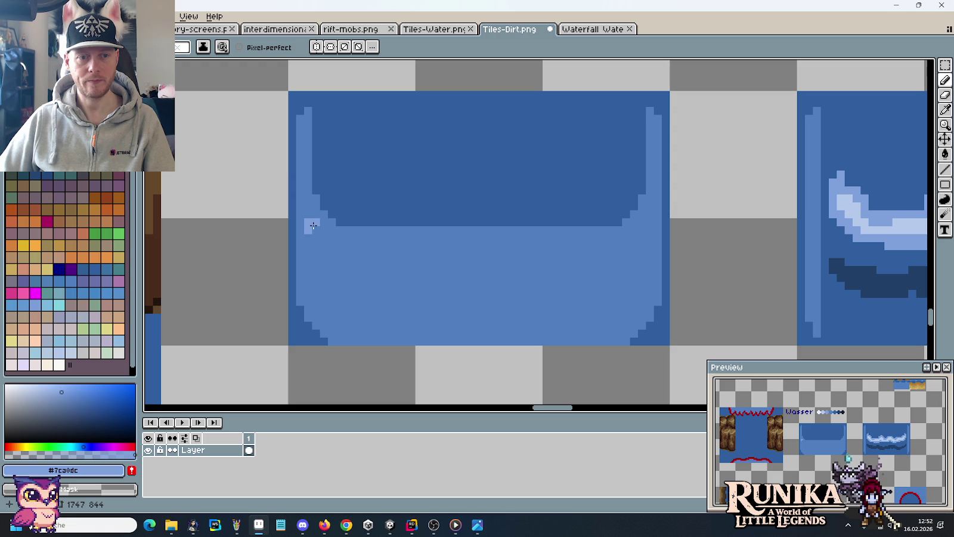
mouse_move(319, 233)
left_mouse_down()
mouse_move(322, 282)
mouse_move(335, 293)
left_mouse_up()
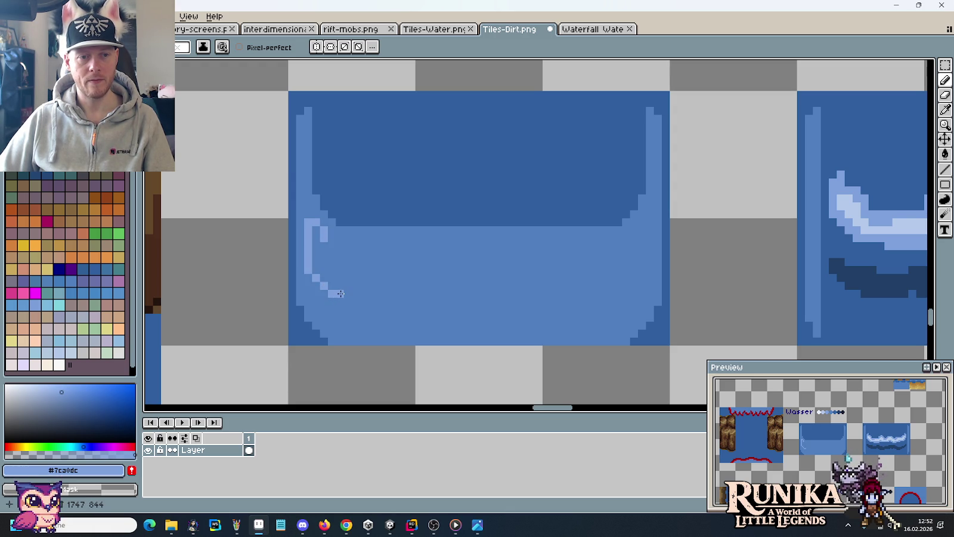
left_click(579, 293, "shift")
left_click(338, 244)
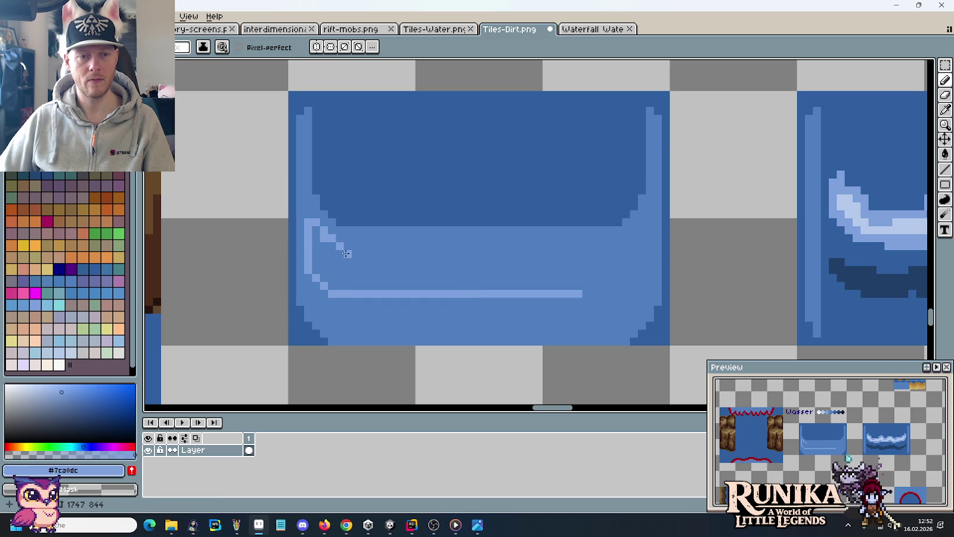
left_click(346, 253)
left_click(615, 253, "shift")
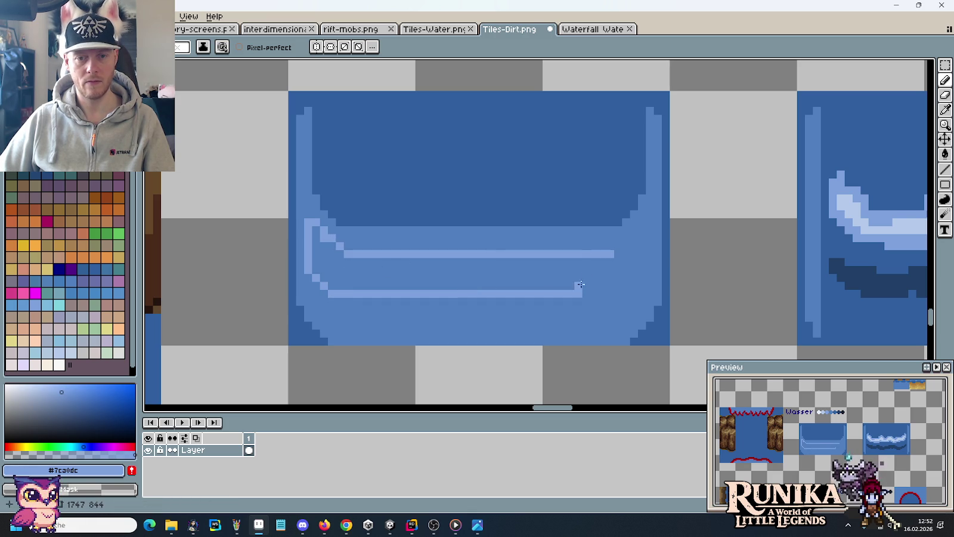
left_click_drag(579, 289, 580, 257)
Step: Bucket-fill the band light blue and marquee its 16x16 left corner piece
key("g")
left_click(506, 266)
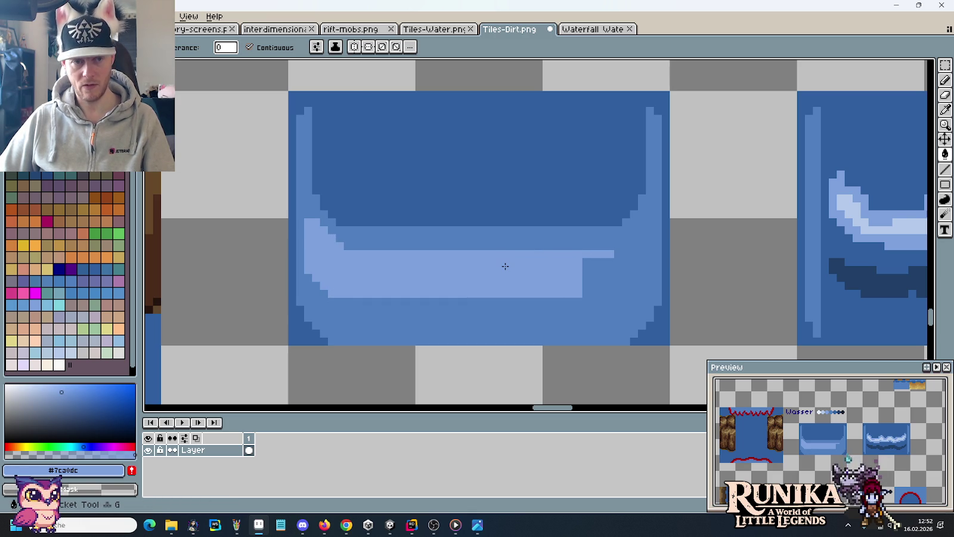
key("m")
mouse_move(324, 221)
left_mouse_down()
mouse_move(329, 250)
mouse_move(584, 250)
left_mouse_up()
Step: Flip the copied corner piece horizontally with Edit > Flip Horizontal and deselect it
left_click(158, 16)
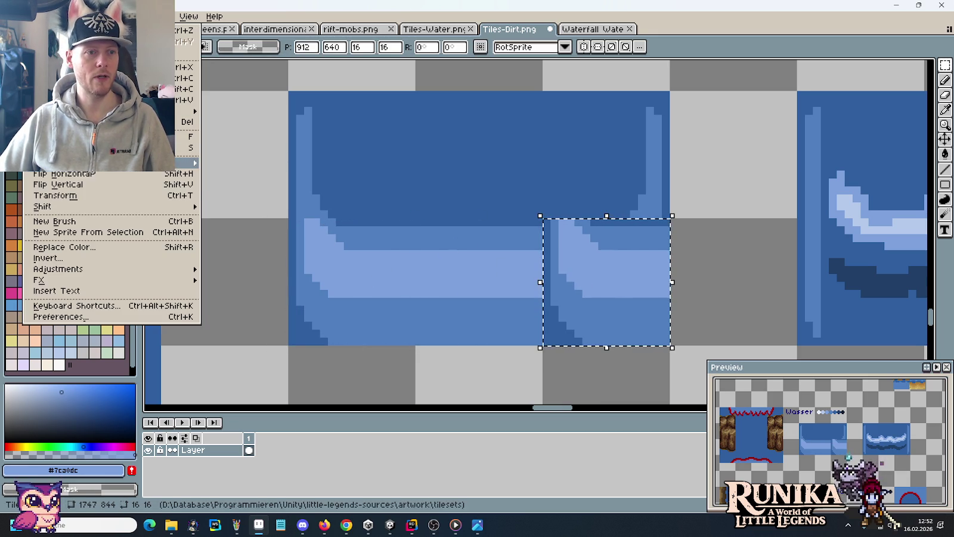
left_click(59, 174)
left_click(451, 261)
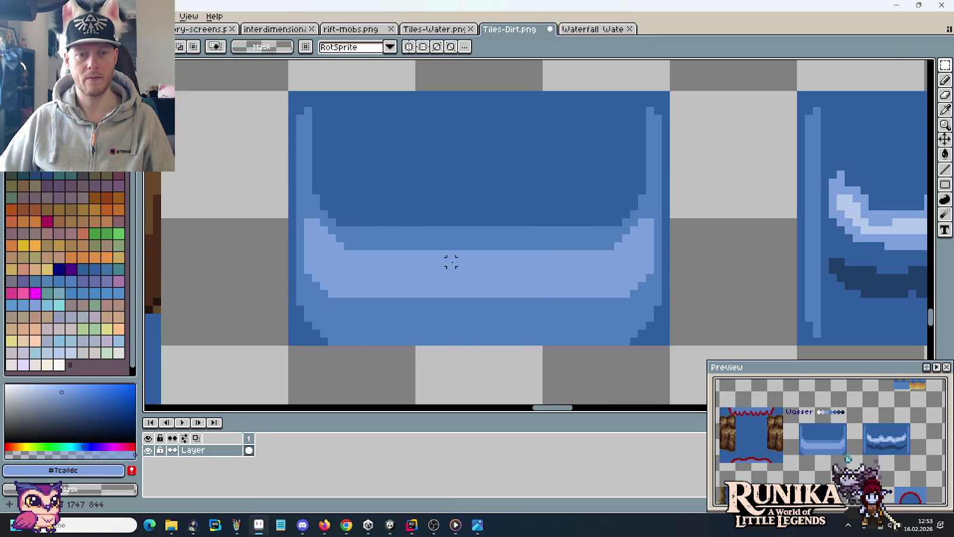
Step: Sample pale blue #b4c9eb and pencil a pale highlight staircase down the band's left curve
scroll(451, 260, "down", 1)
key("i")
left_click(797, 236)
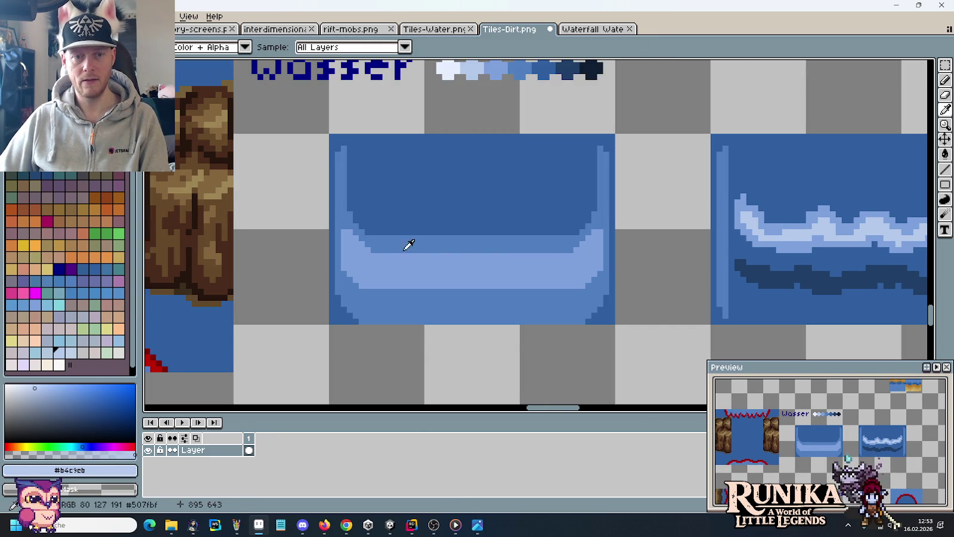
scroll(381, 258, "up", 1)
key("b")
left_click(322, 228)
left_click(321, 240)
left_click(333, 240)
left_click(334, 252)
left_click(345, 252)
left_click(344, 263)
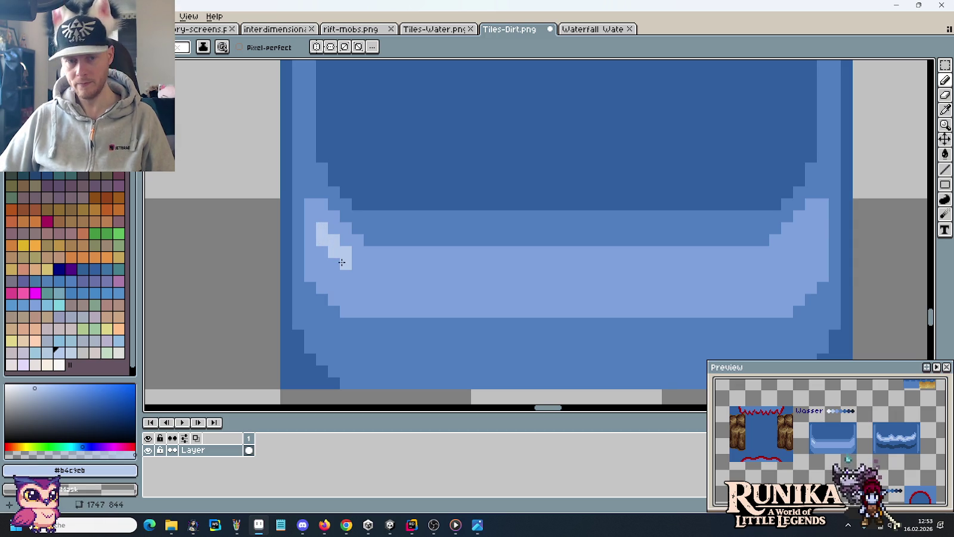
key("alt+Tab")
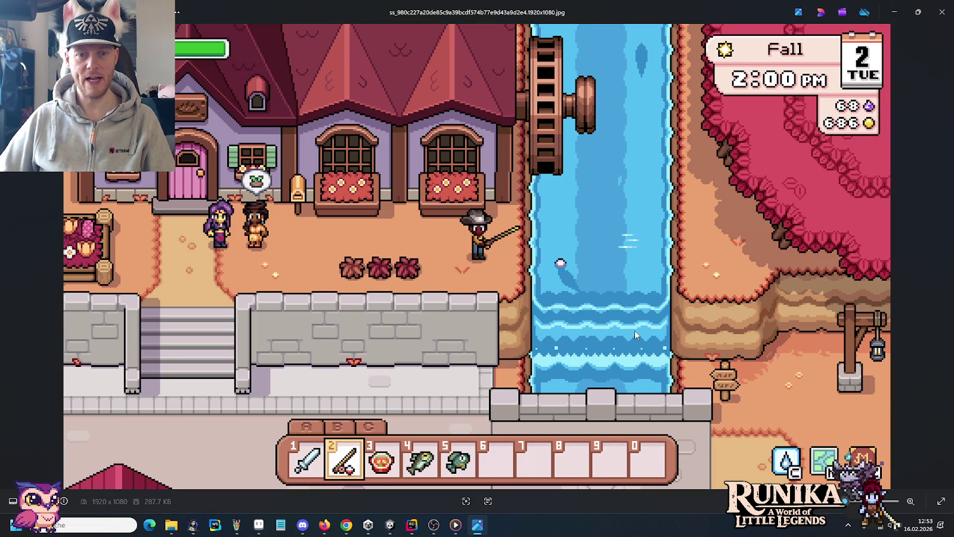
key("alt+Tab")
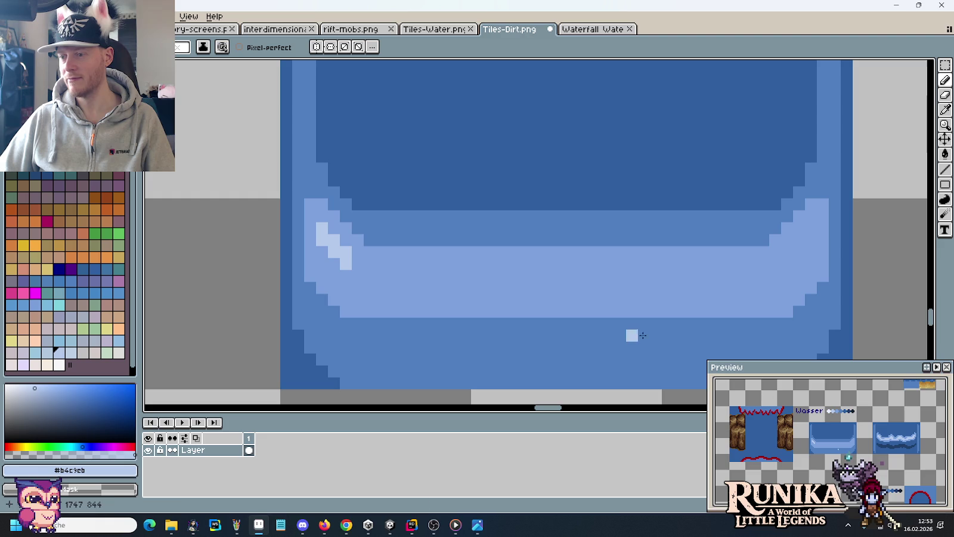
Step: Extend the pale stair down the left curve and pencil a pale highlight line along the band
key("alt+Tab")
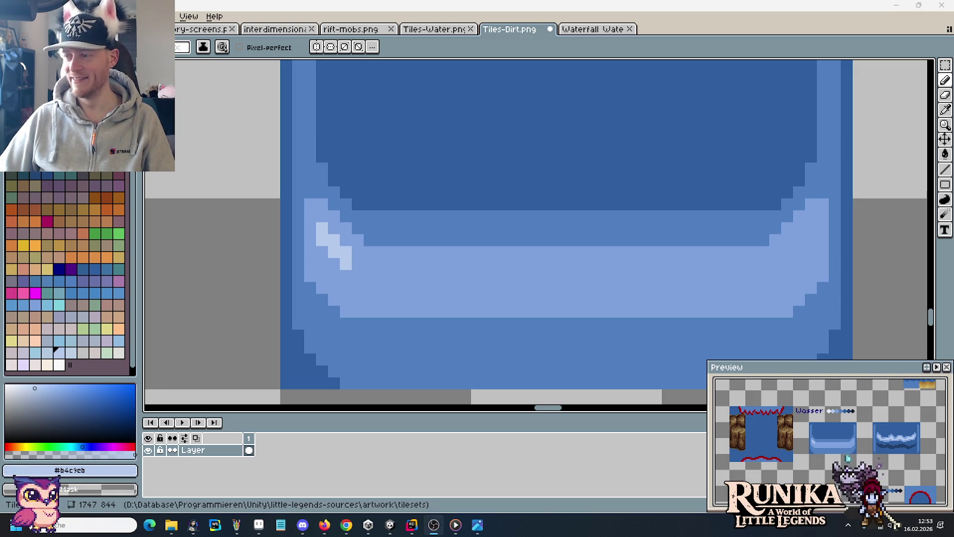
left_click(358, 251)
left_click(358, 264)
left_click(358, 276)
left_click(322, 252)
left_click(333, 263)
left_click(346, 275)
left_click(358, 287)
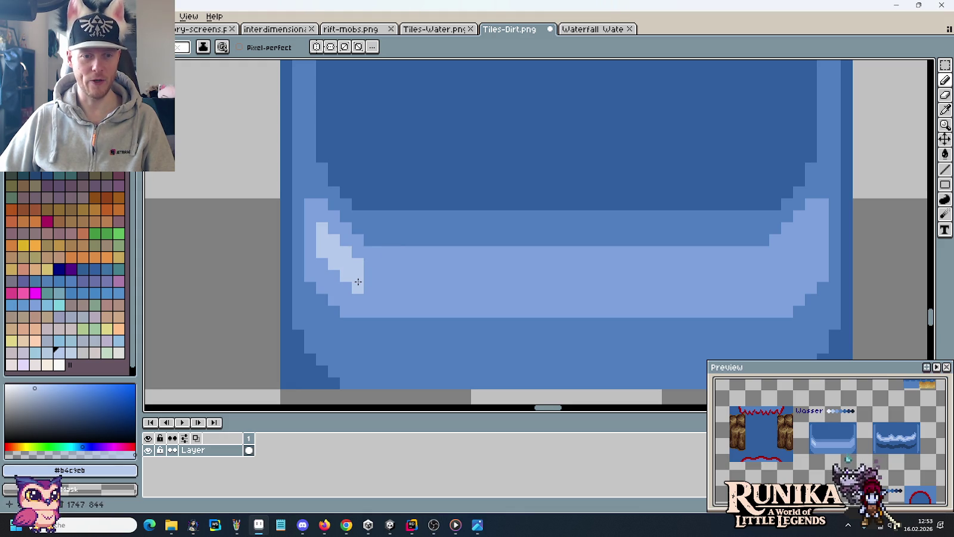
left_click(632, 288, "shift")
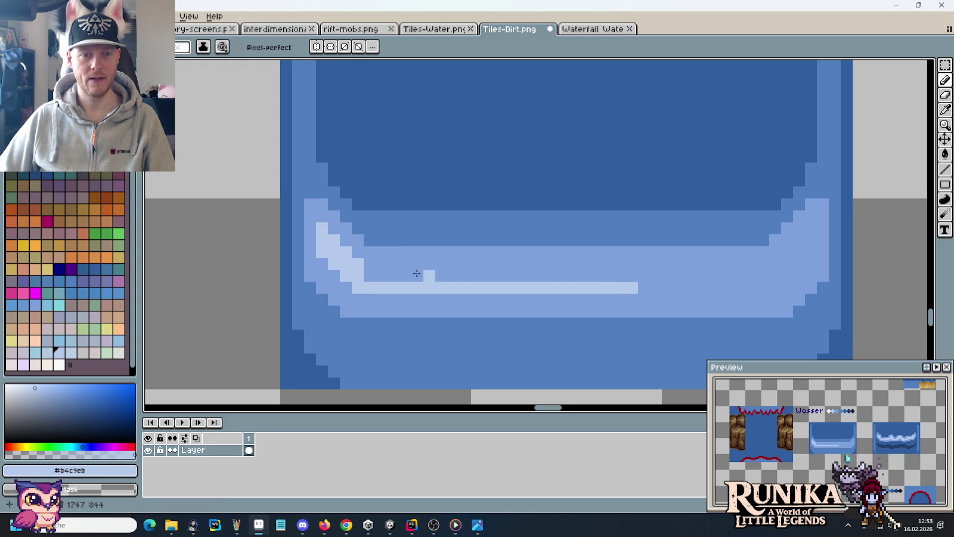
left_click(665, 275, "shift")
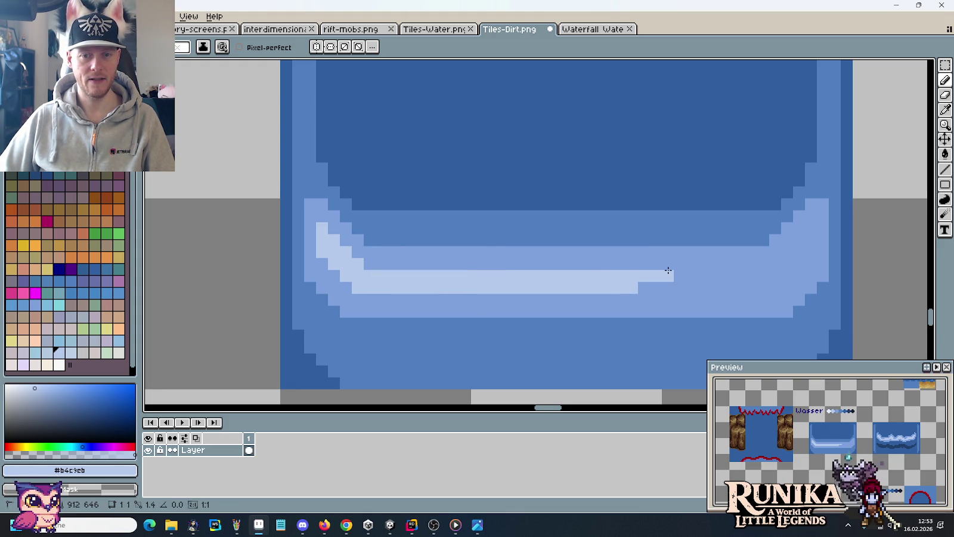
left_click_drag(643, 289, 680, 288)
Step: Marquee the highlighted left corner, flip it horizontally onto the right end, then zoom out
scroll(686, 285, "down", 3)
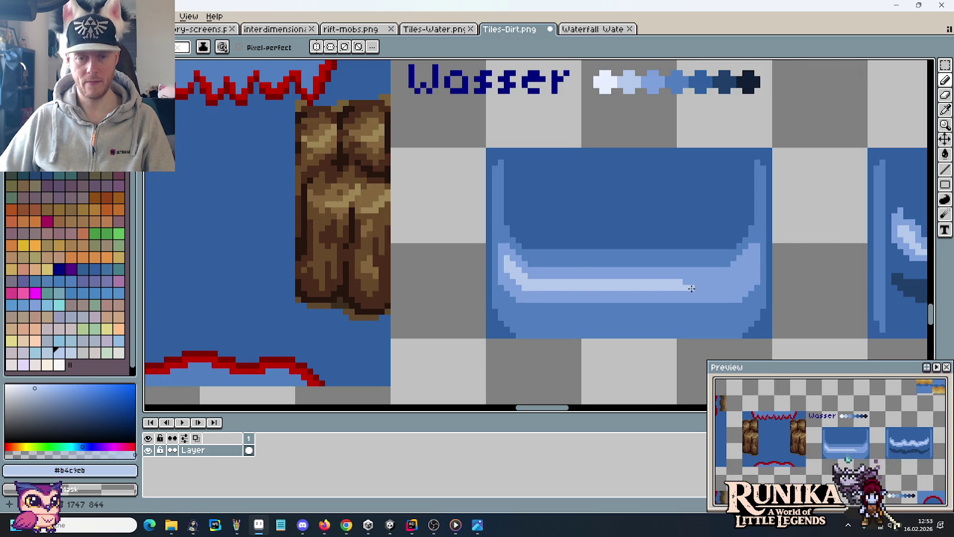
key("m")
mouse_move(488, 244)
left_mouse_down()
mouse_move(529, 294)
mouse_move(722, 293)
left_mouse_up()
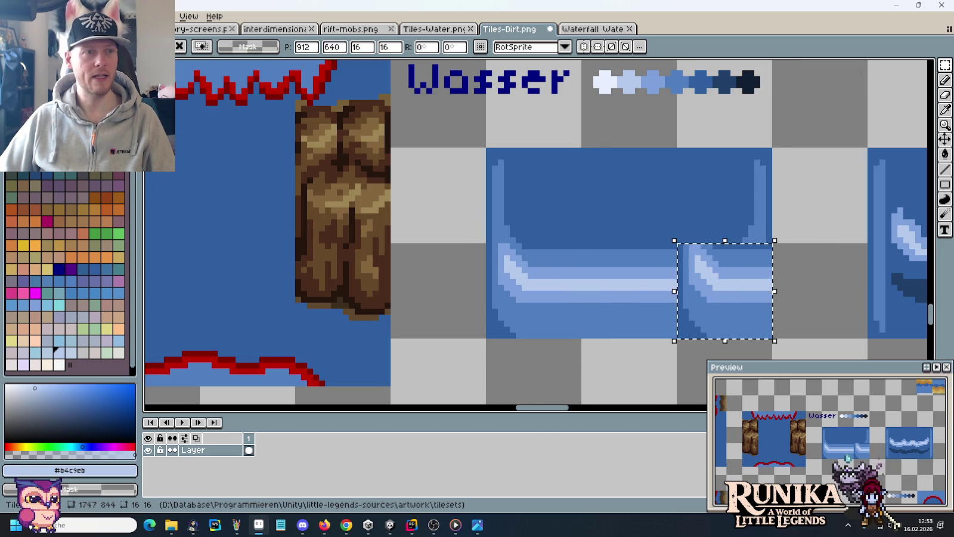
left_click(53, 16)
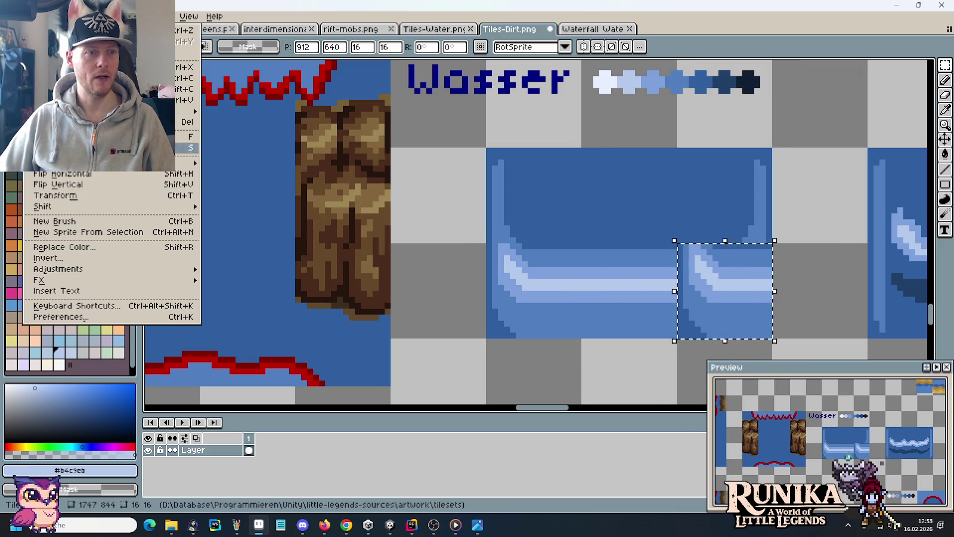
left_click(60, 173)
left_click(560, 222)
scroll(560, 222, "down", 2)
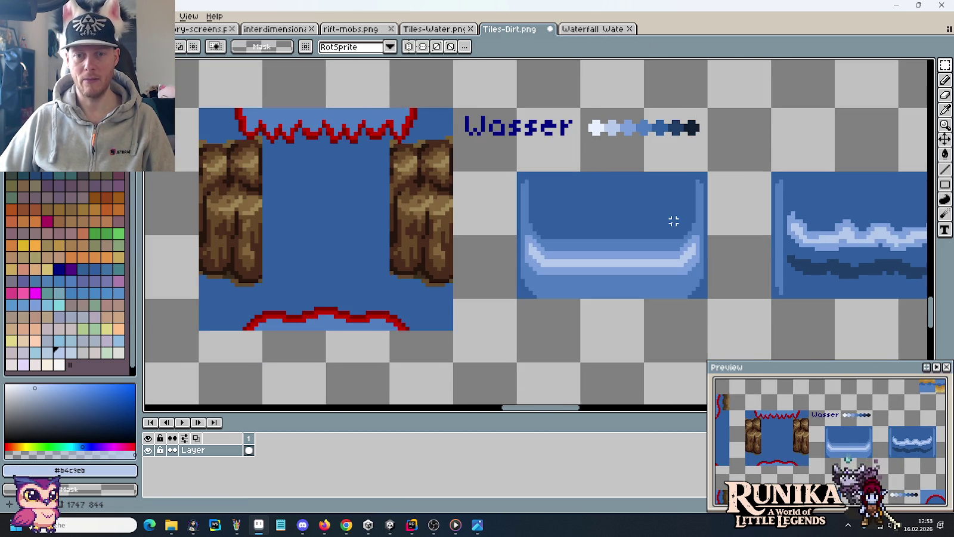
left_click_drag(673, 220, 437, 185)
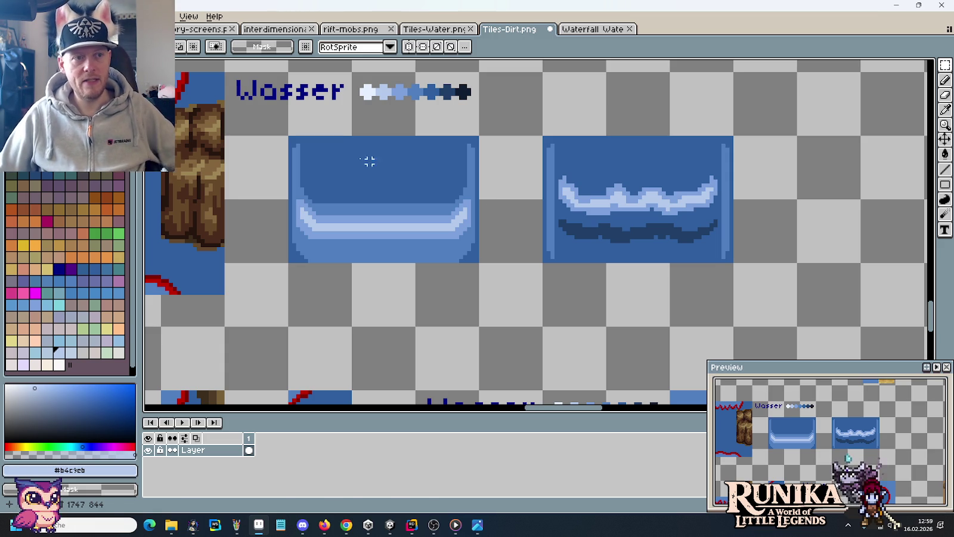
Step: Bring up the Open dialog with Ctrl+O, showing the little-legends-sources images/deco folder
key("ctrl+o")
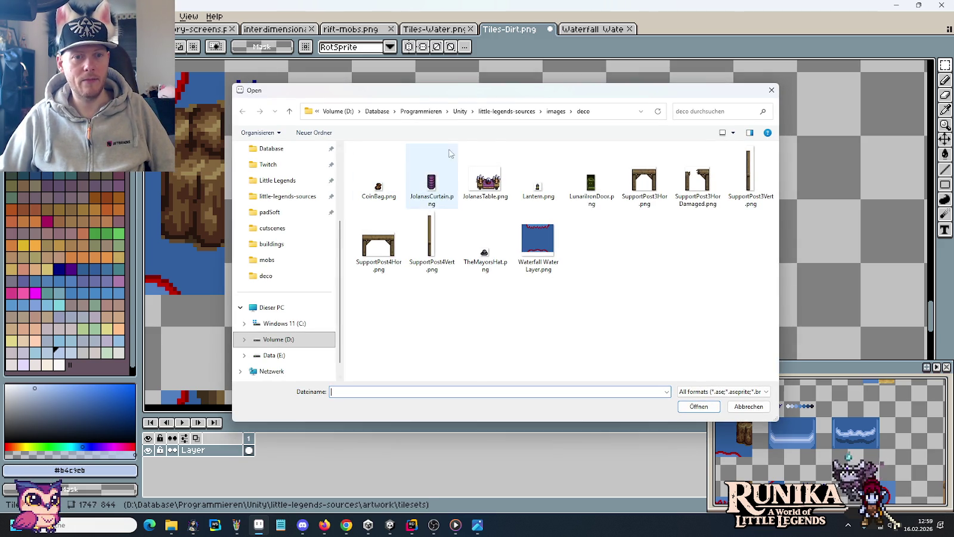
left_click(511, 111)
double_click(504, 181)
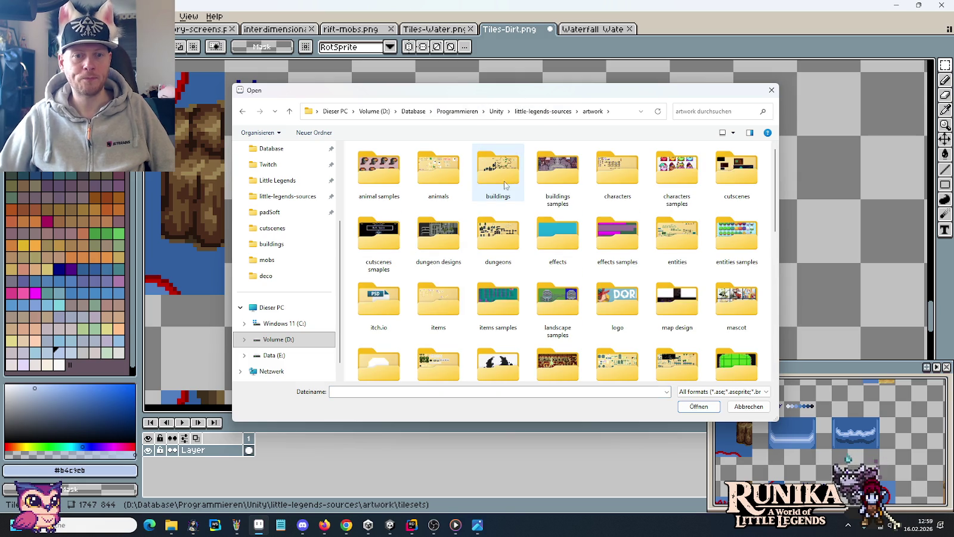
double_click(501, 180)
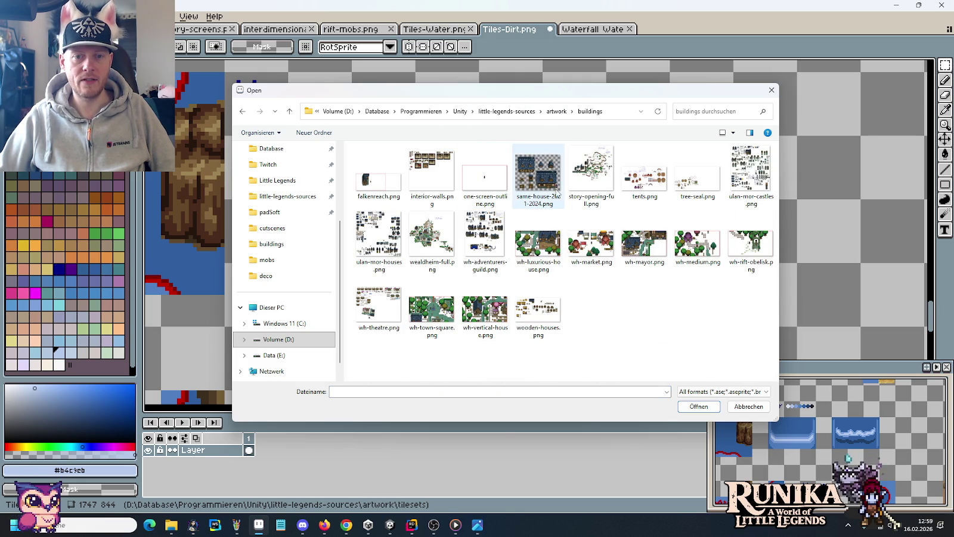
double_click(379, 236)
scroll(409, 88, "down", 3)
scroll(375, 101, "up", 3)
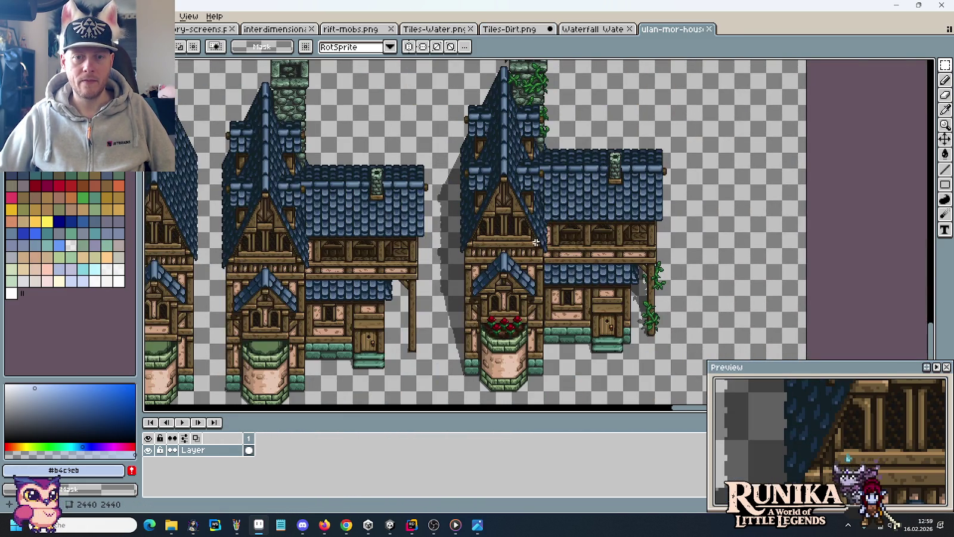
scroll(555, 256, "up", 1)
scroll(515, 282, "up", 1)
left_click_drag(515, 282, 483, 318)
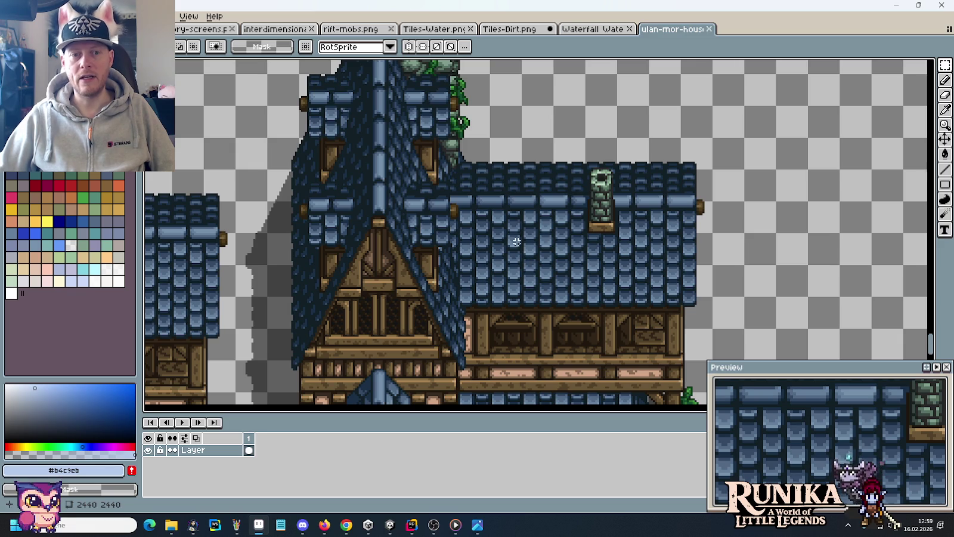
scroll(525, 248, "down", 3)
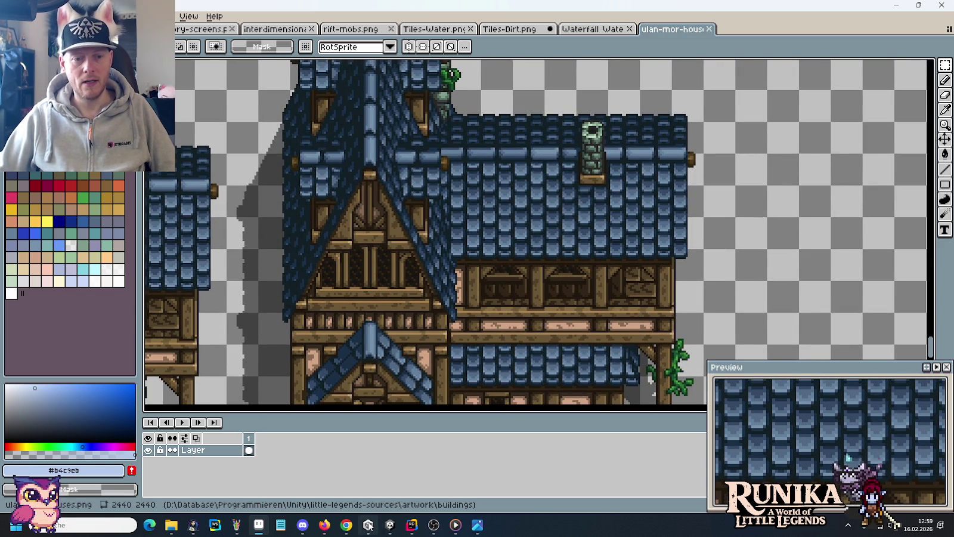
left_click(347, 525)
Step: Search Google Images for 'stardew valley town' in a new tab
left_click(852, 10)
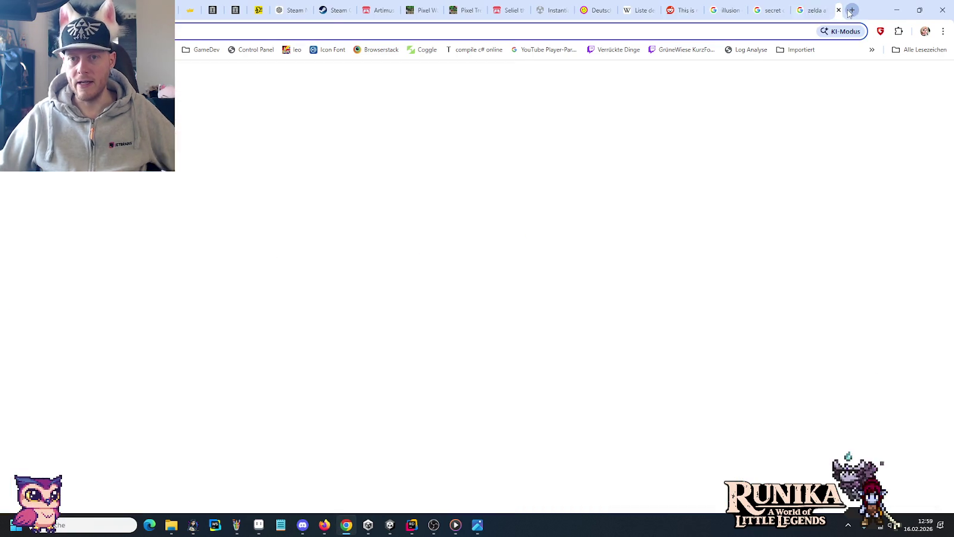
type("stardew va")
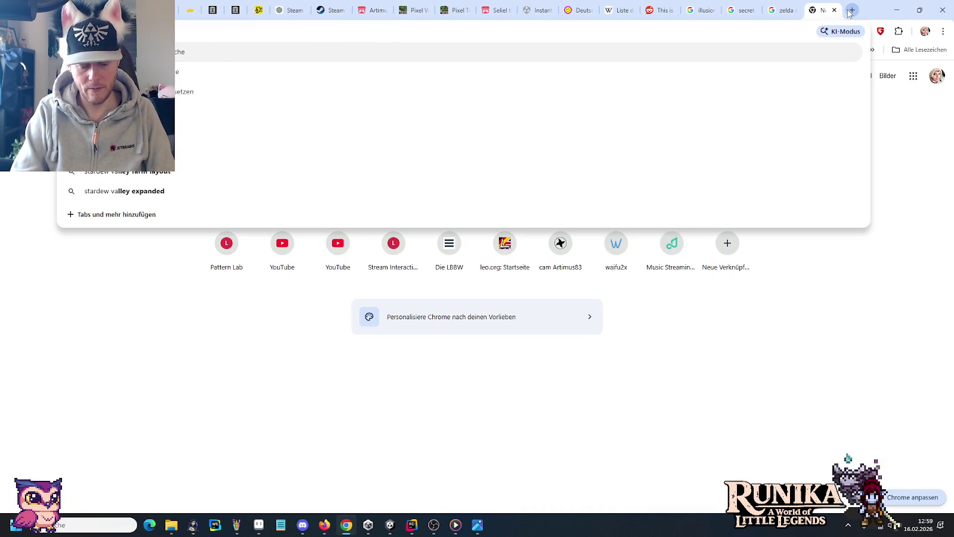
type("lley town")
key("Return")
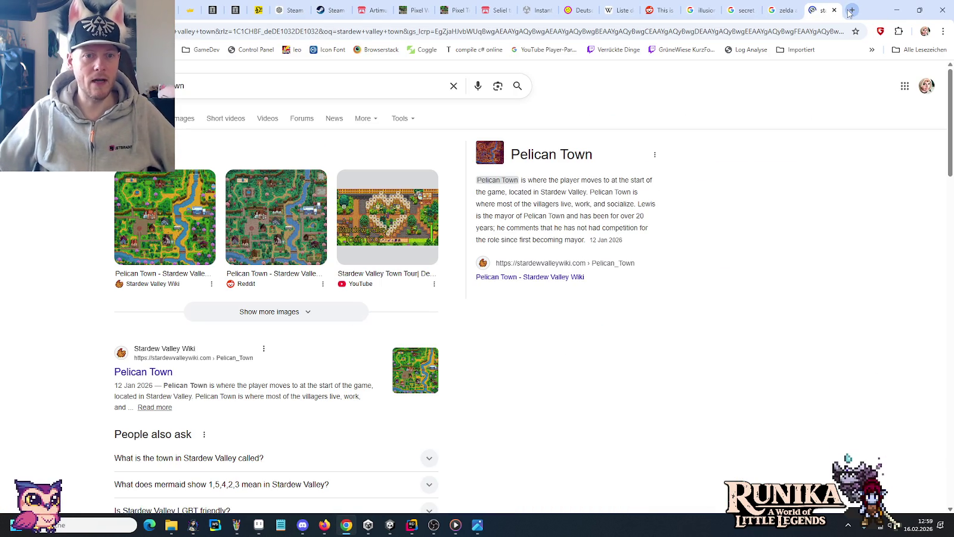
left_click(180, 121)
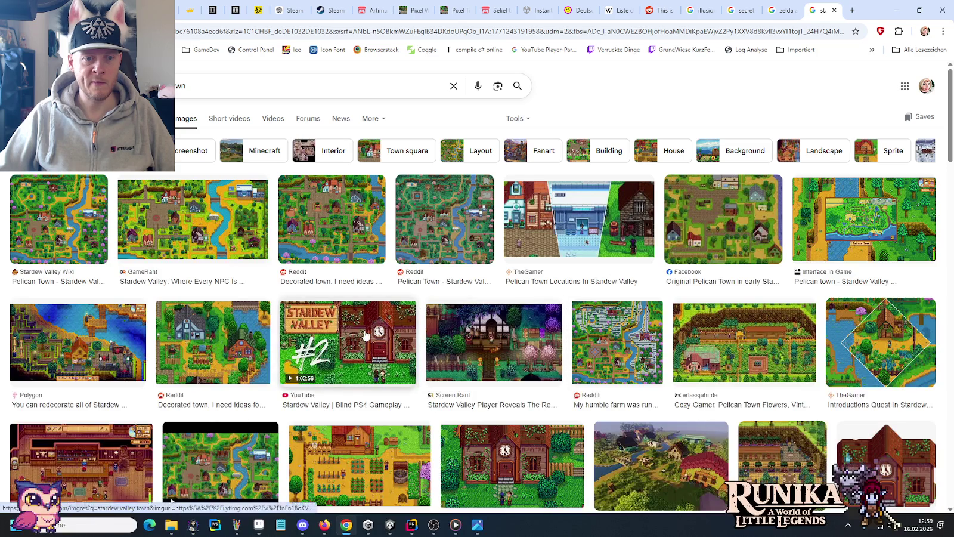
Step: Copy the Reddit 'Decorated town' image from the results preview with Bild kopieren
left_click(366, 335)
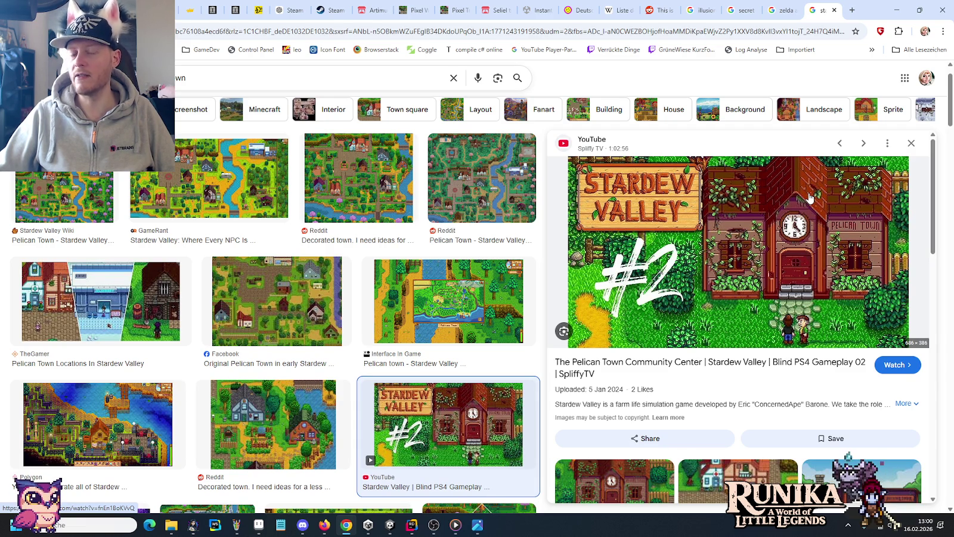
key("Left")
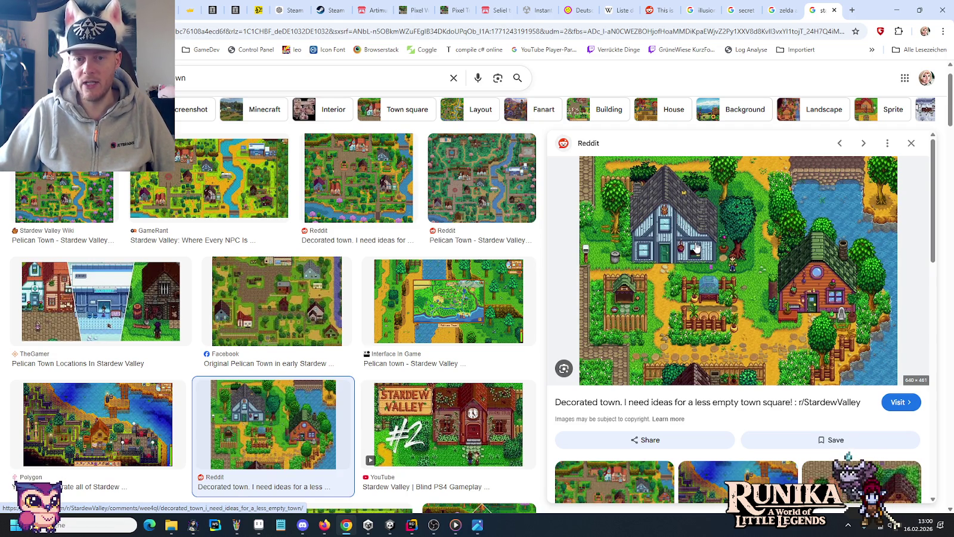
right_click(692, 205)
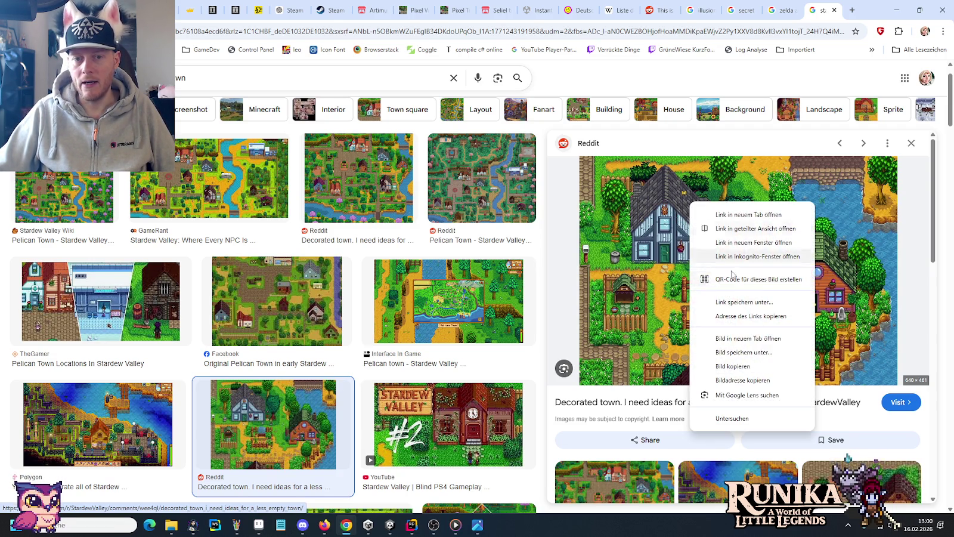
left_click(734, 366)
right_click(237, 525)
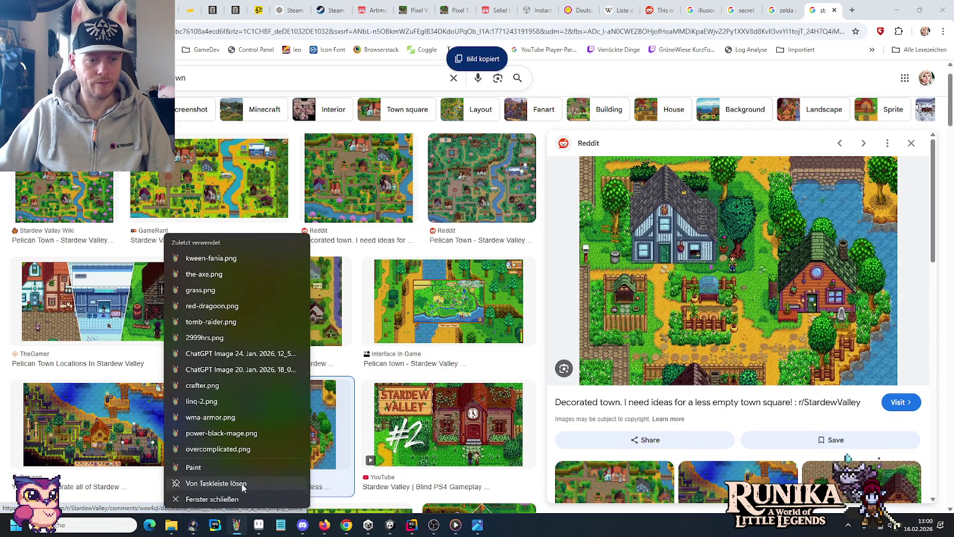
Step: Paste the Stardew town picture into a new Paint window and zoom in on the farmhouse
left_click(193, 467)
key("ctrl+v")
left_click_drag(189, 136, 431, 273)
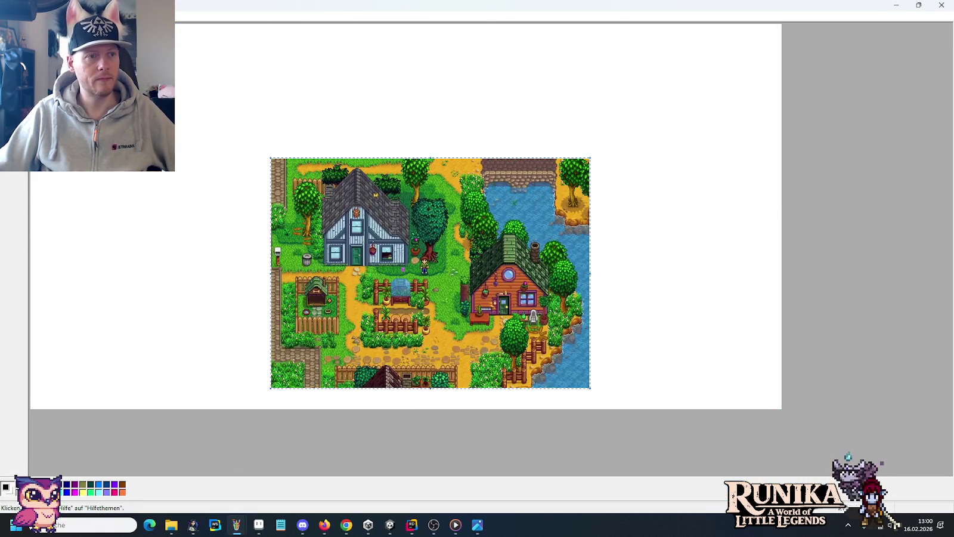
left_click(393, 202)
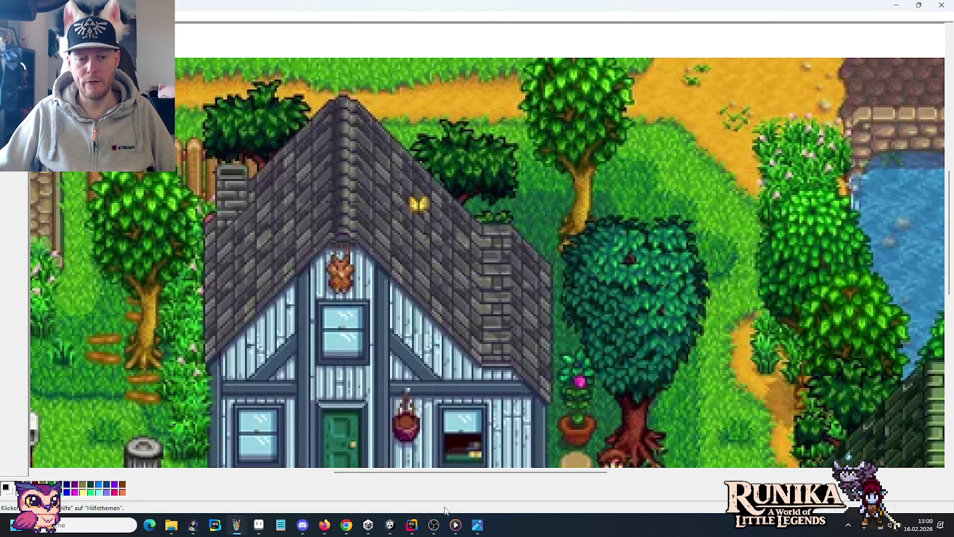
mouse_move(259, 525)
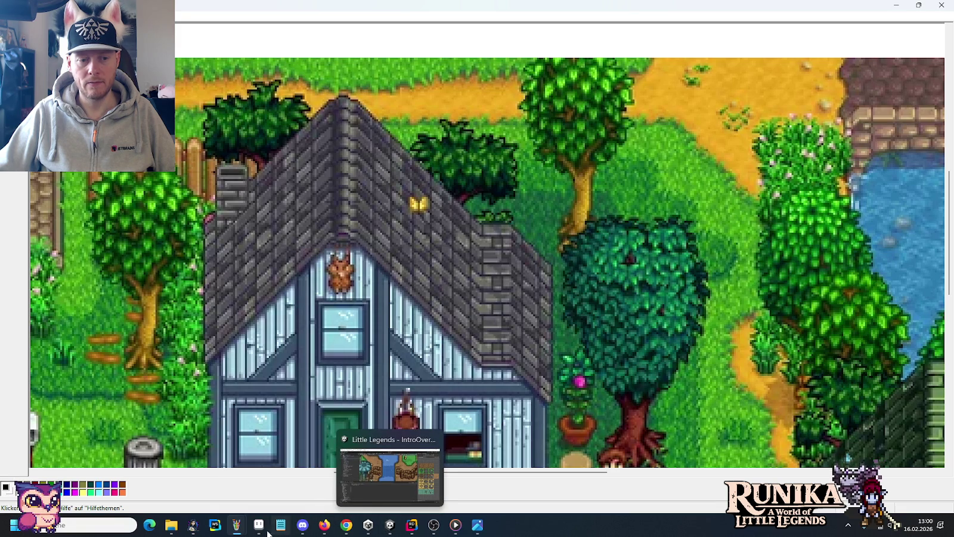
Step: Compare the picture with the Aseprite house sprite, then close Paint choosing Nein
left_click(267, 532)
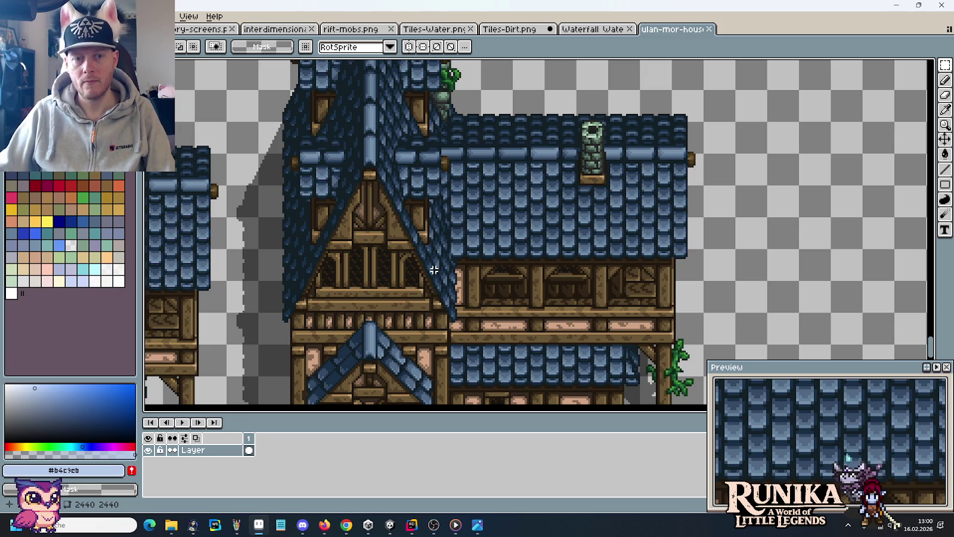
key("alt+Tab")
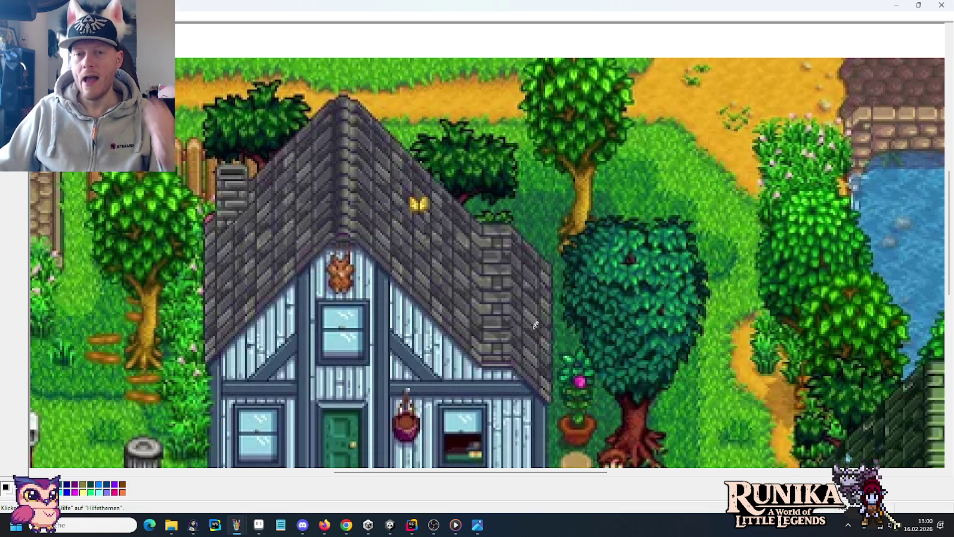
left_click(942, 5)
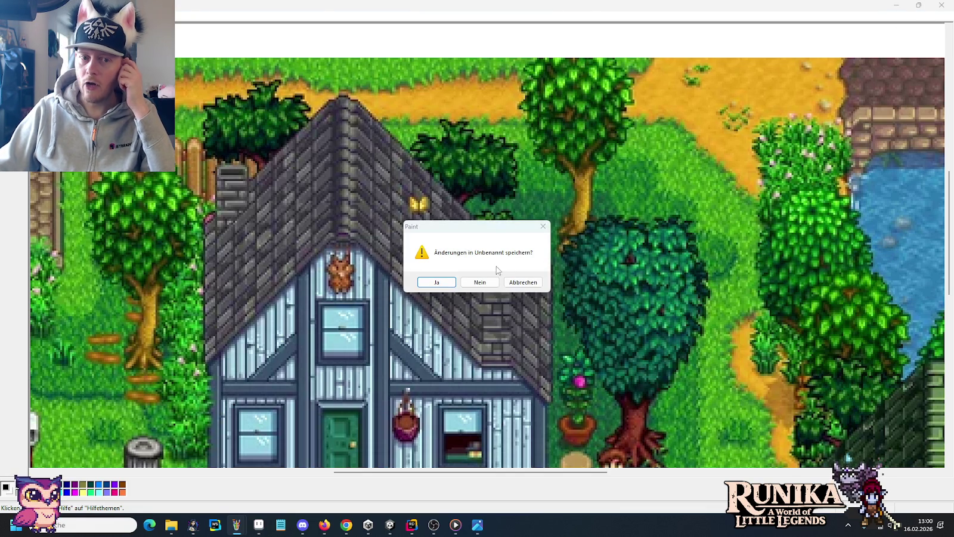
left_click(482, 279)
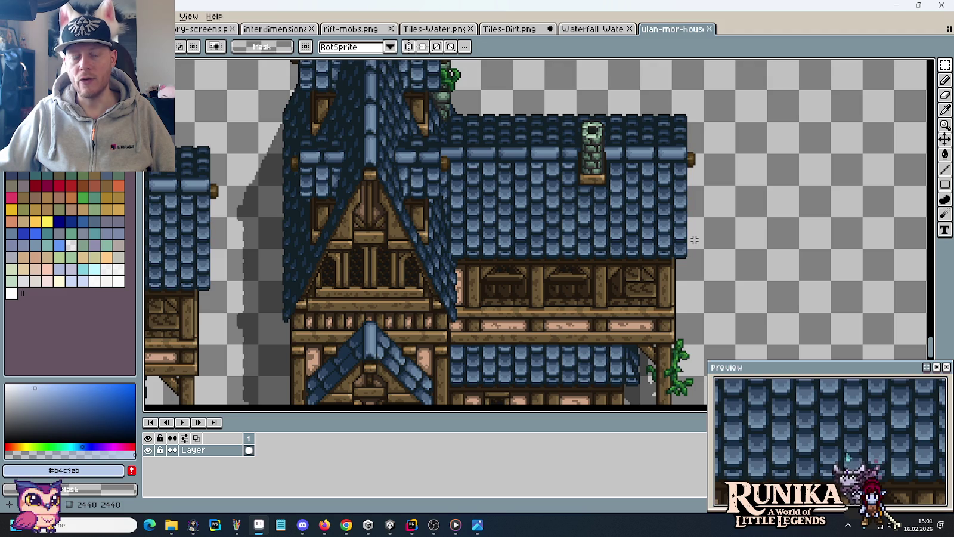
Step: Close the ulan-mor-houses.png tab, leaving Waterfall Water Layer.png open
scroll(694, 240, "down", 2)
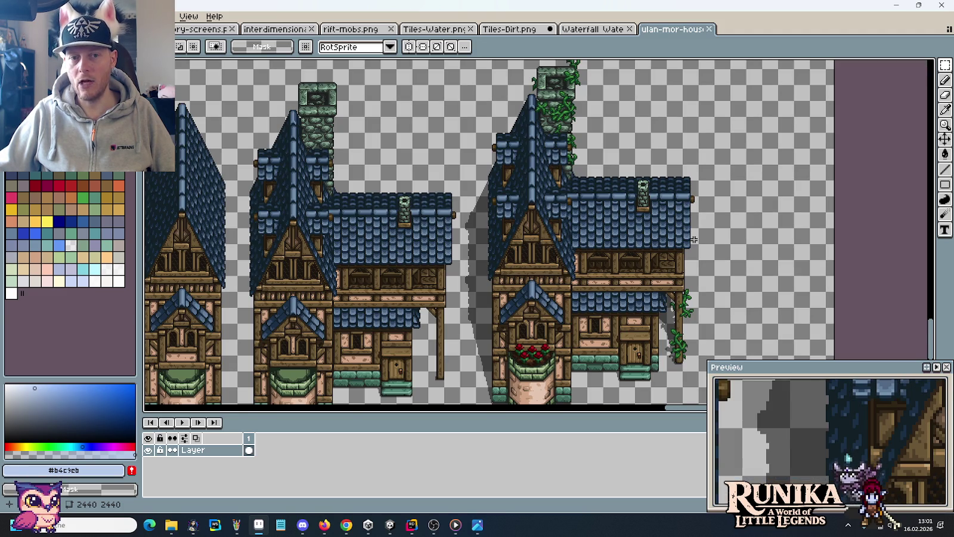
scroll(695, 239, "up", 2)
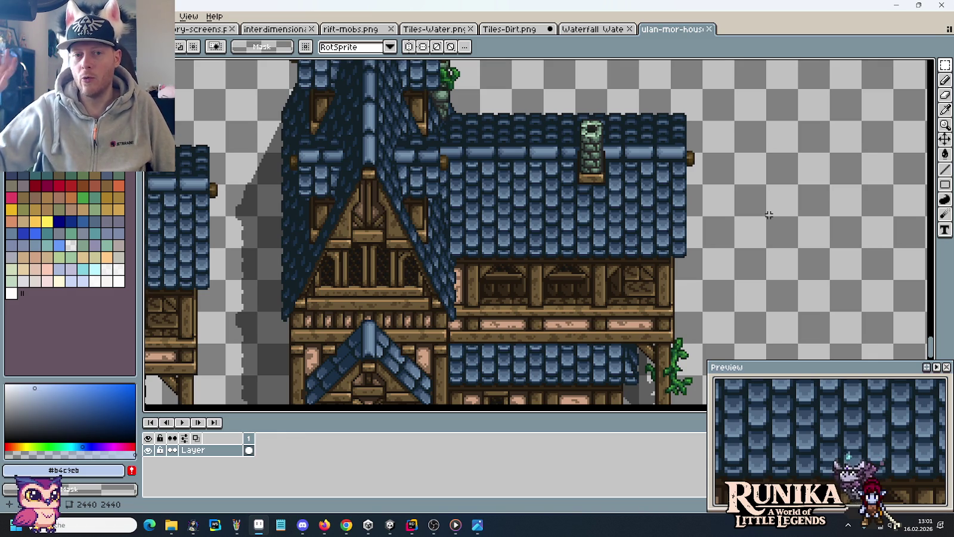
left_click(709, 29)
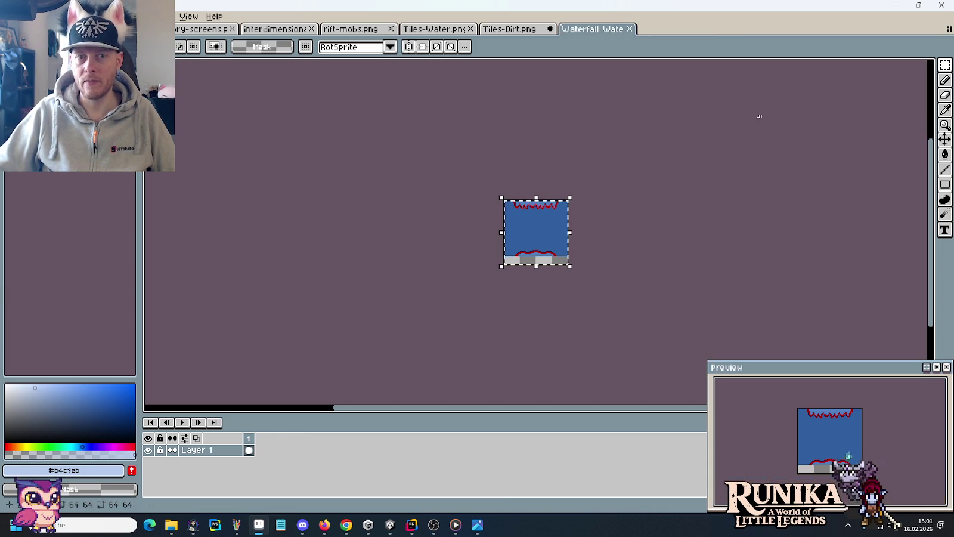
Step: Switch to Tiles-Dirt.png, zoom out and pan slightly over its water tiles
left_click(512, 29)
scroll(660, 240, "down", 1)
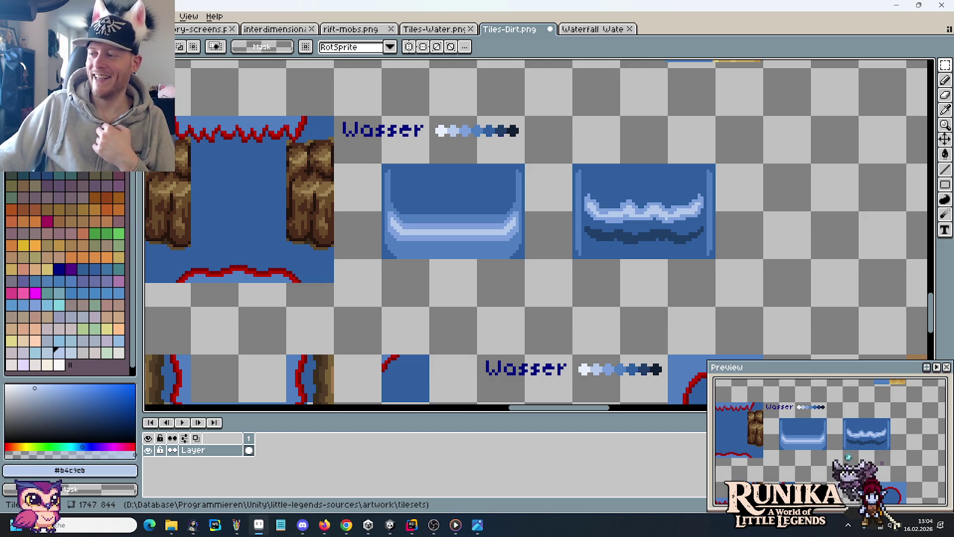
mouse_move(723, 206)
left_mouse_down()
mouse_move(715, 206)
mouse_move(782, 213)
mouse_move(754, 212)
left_mouse_up()
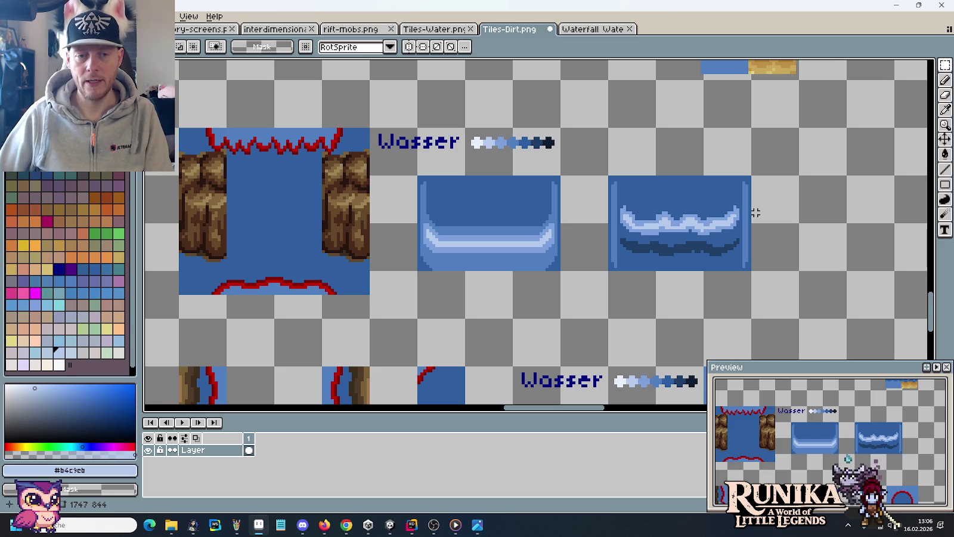
Step: Scroll the Tiles-Dirt.png canvas to the Wasser water tiles
scroll(409, 248, "up", 1)
Step: Pencil a light-blue row across the water tile to brighten its highlight band
scroll(409, 248, "up", 1)
key("b")
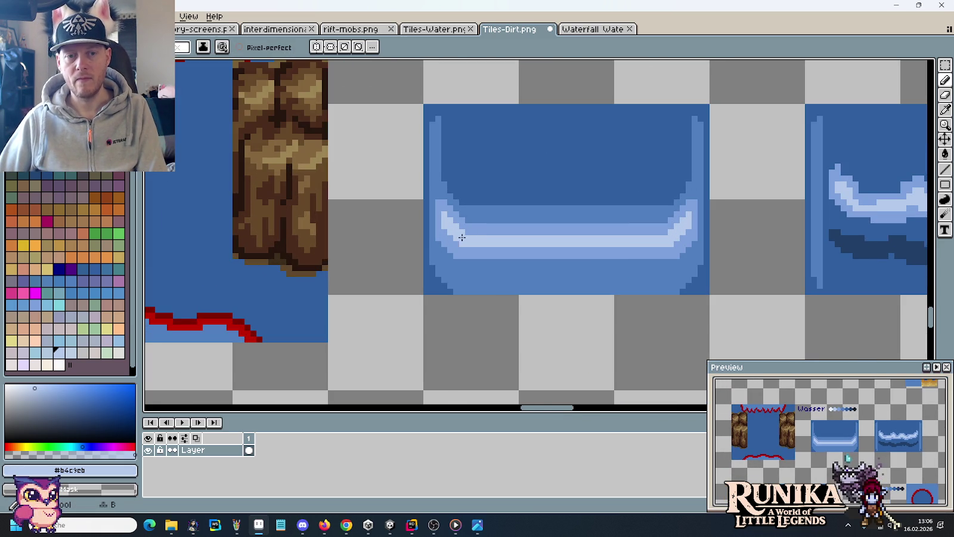
left_click_drag(468, 233, 665, 232)
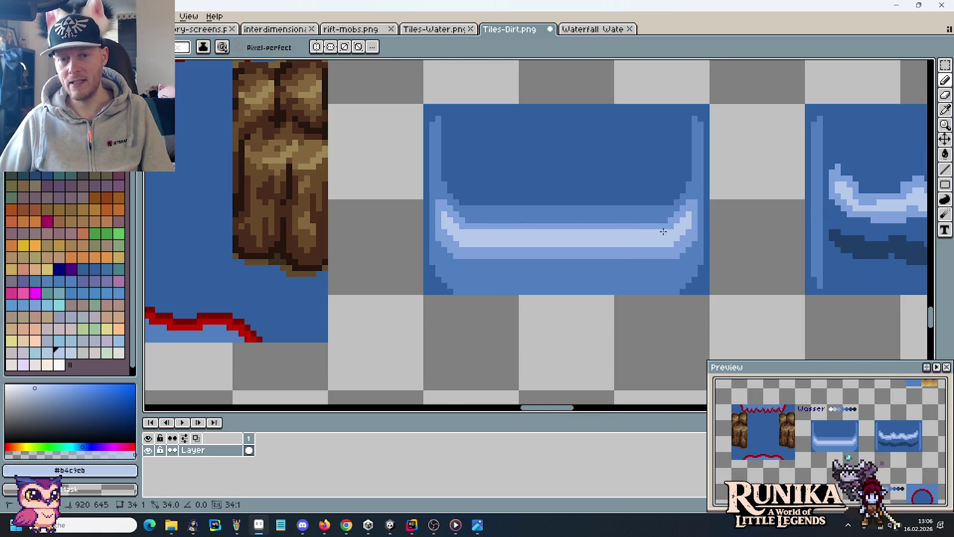
scroll(677, 264, "down", 1)
scroll(683, 273, "down", 1)
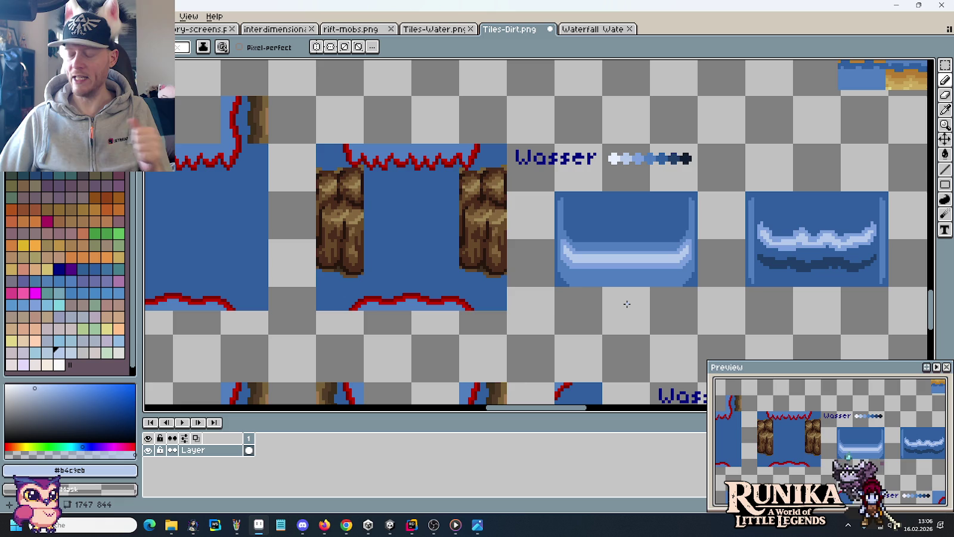
scroll(626, 269, "up", 2)
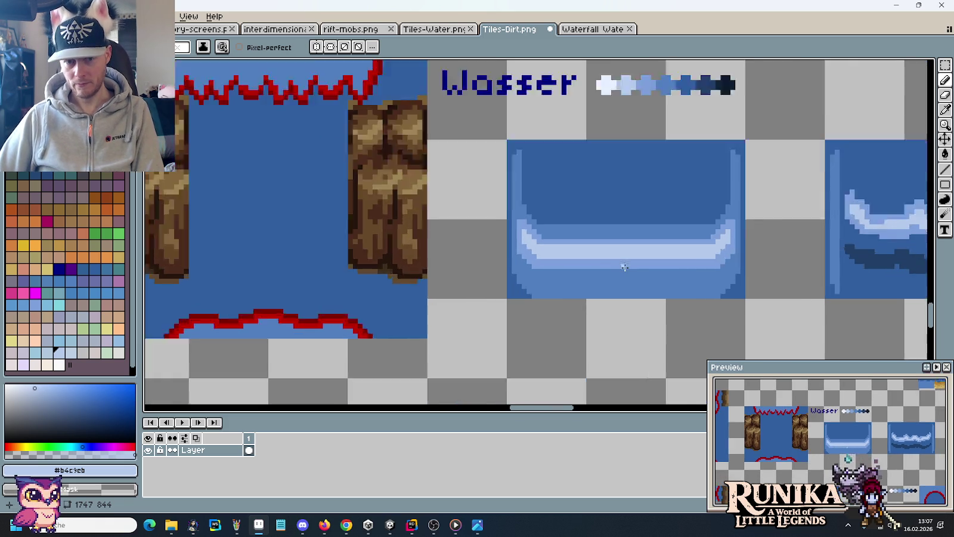
scroll(620, 262, "up", 1)
Step: Pick medium blue #7ca0dc, paint a row across the tile, then add a lighter highlight row
left_click(620, 259, "alt")
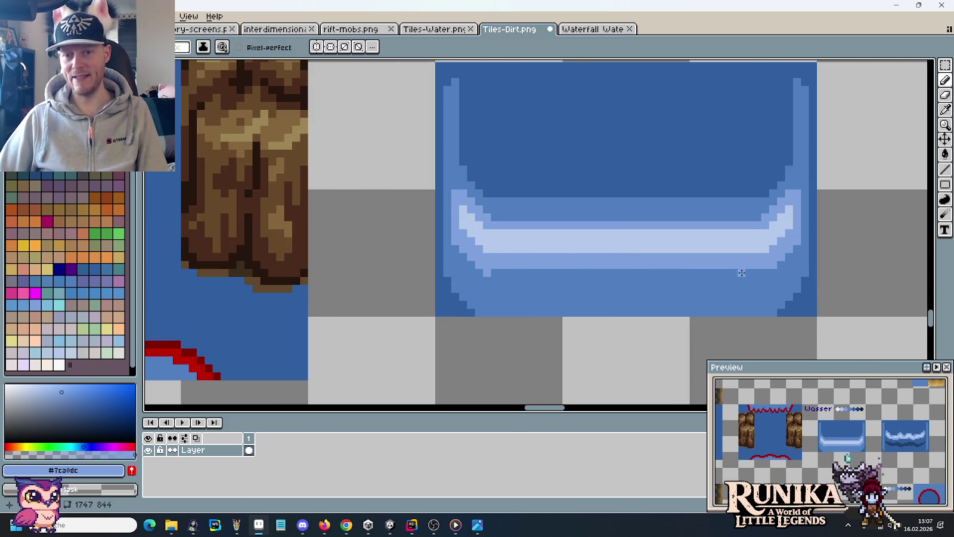
left_click_drag(487, 272, 762, 273)
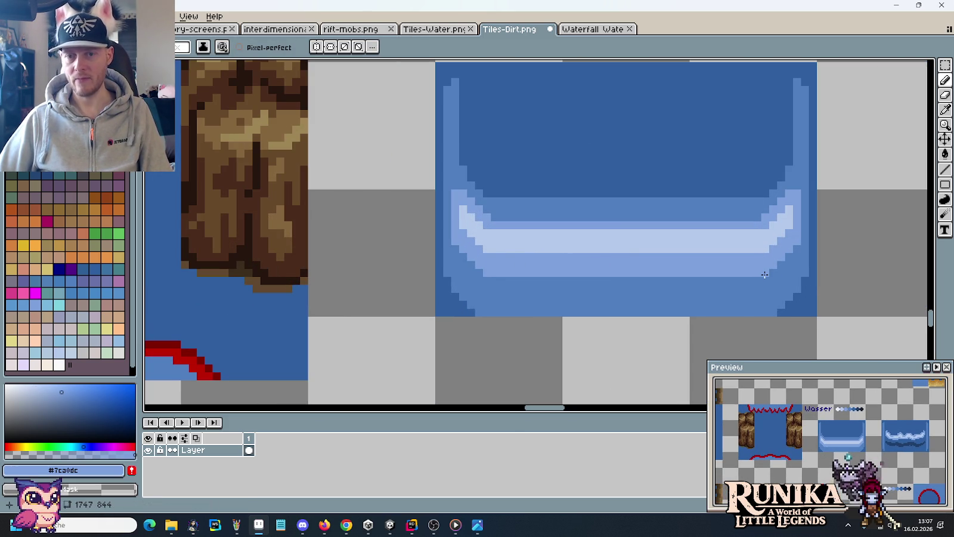
left_click_drag(759, 221, 497, 214)
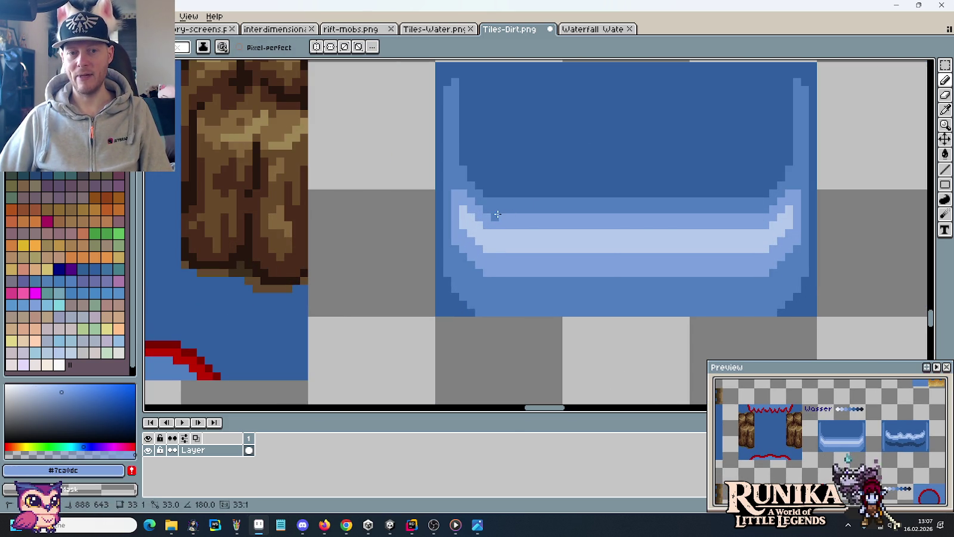
scroll(598, 308, "down", 2)
scroll(598, 308, "down", 1)
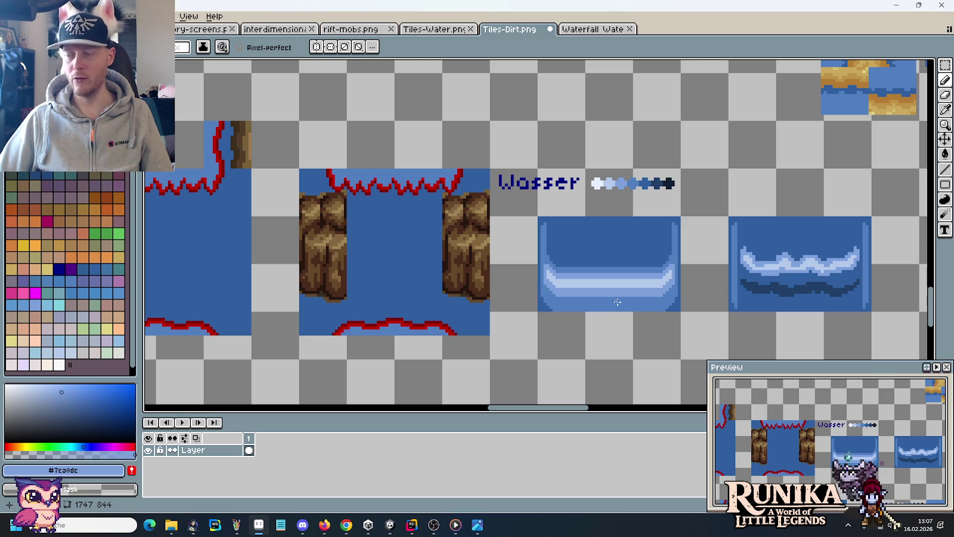
scroll(617, 302, "up", 1)
scroll(617, 302, "up", 1)
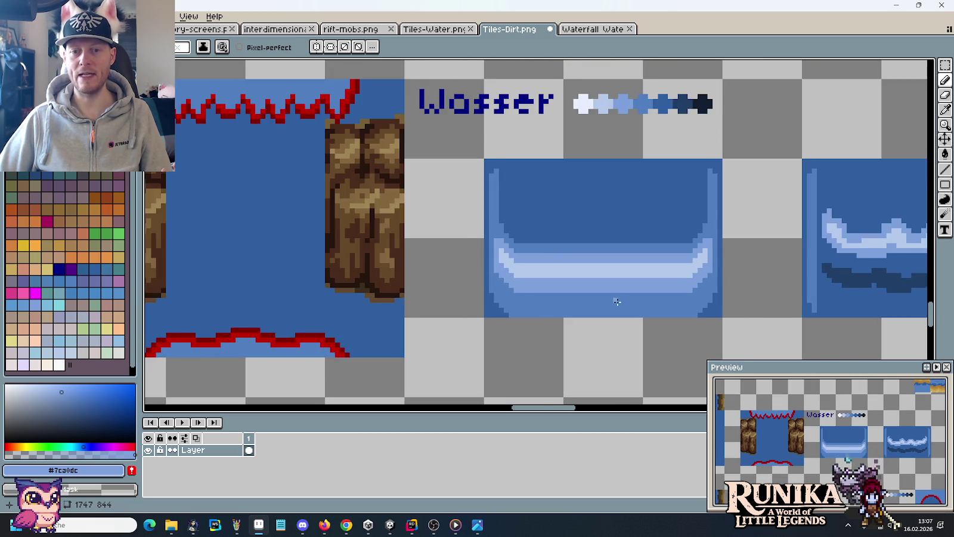
scroll(617, 302, "up", 1)
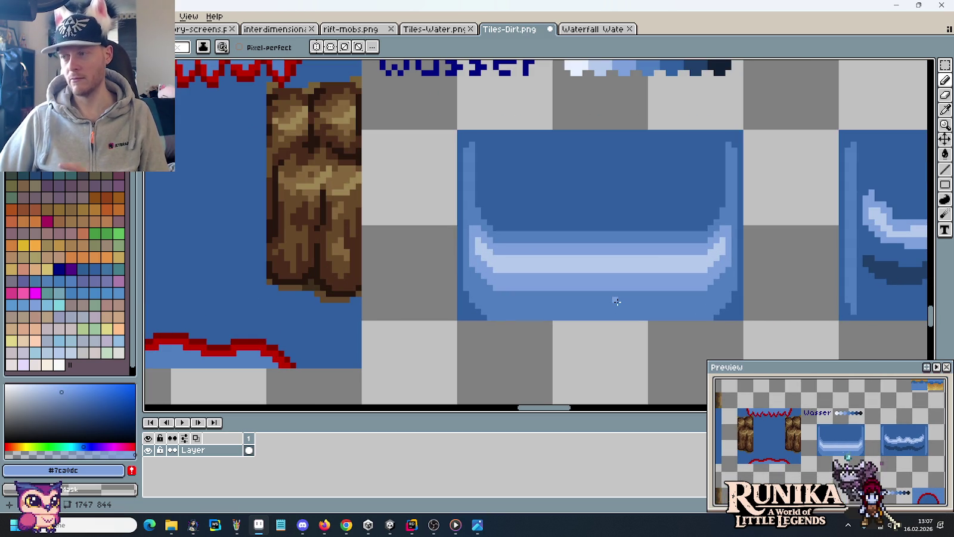
Step: Shift the light water tile's highlight band down by one pixel
key("m")
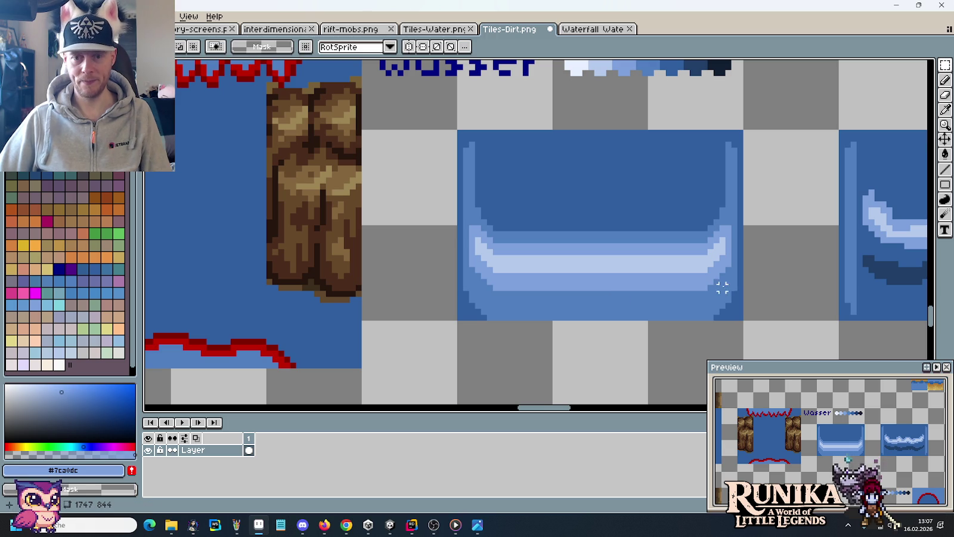
left_click_drag(729, 291, 461, 229)
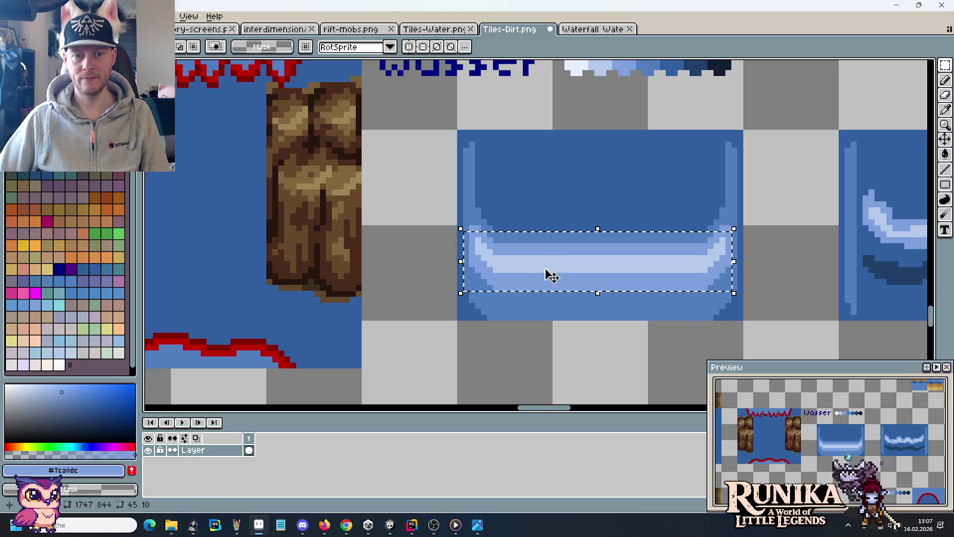
left_click_drag(560, 274, 559, 279)
left_click(571, 315)
left_click(573, 316)
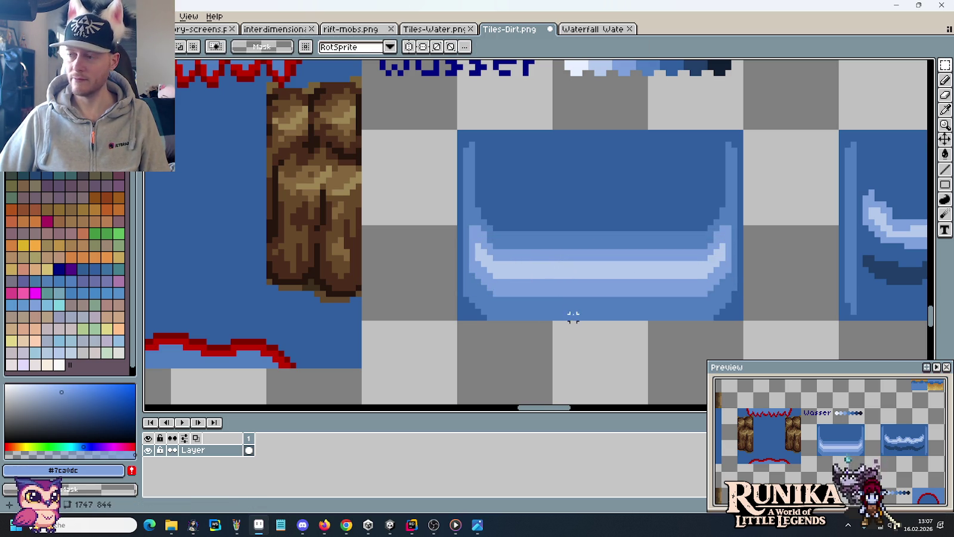
Step: Check small patches at the band's left and right tips, then scroll down the sheet
left_click_drag(467, 223, 489, 244)
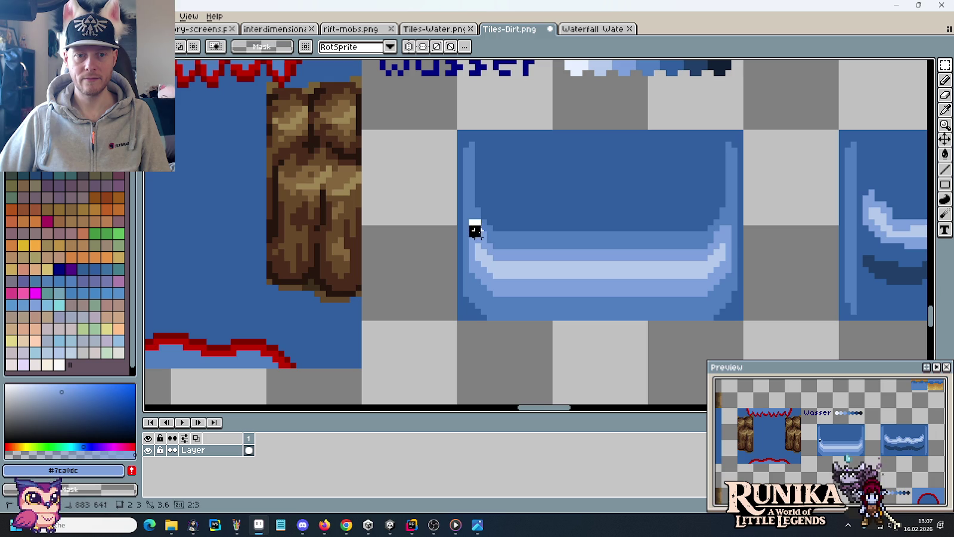
left_click(711, 252)
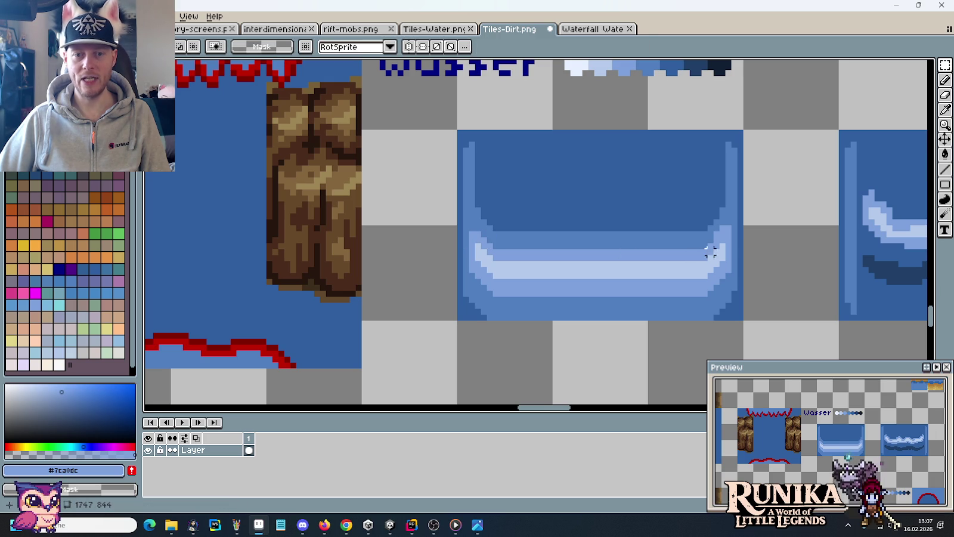
left_click_drag(712, 223, 731, 241)
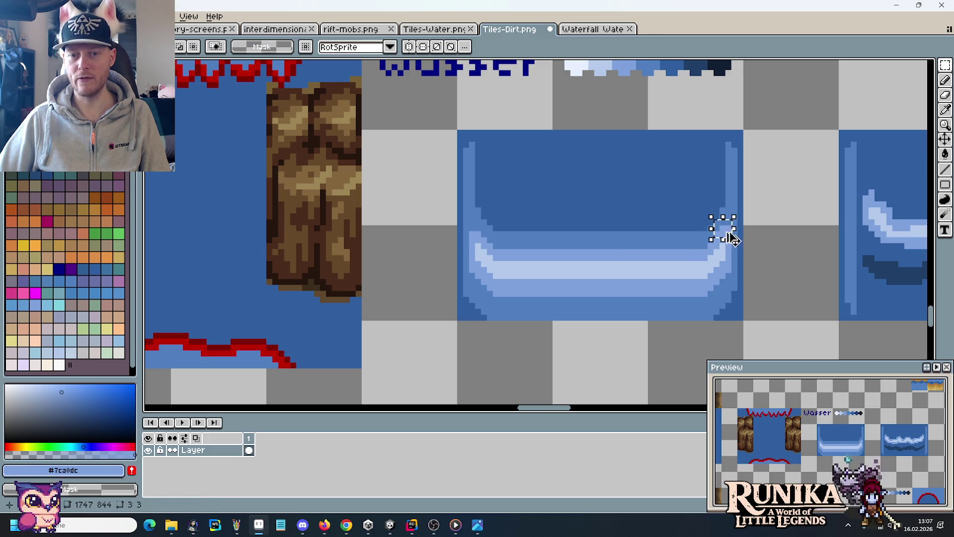
left_click(681, 240)
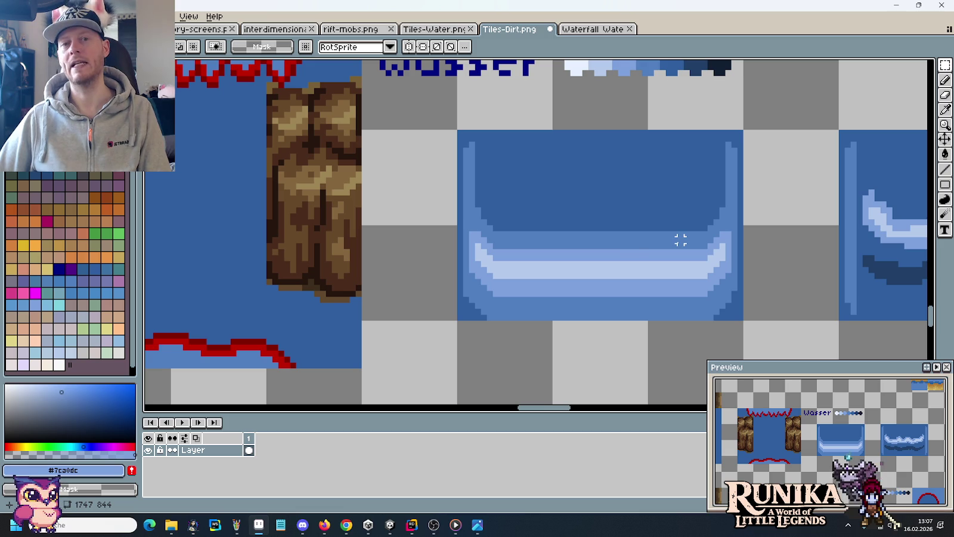
scroll(633, 246, "down", 1)
scroll(626, 256, "down", 1)
scroll(621, 269, "down", 1)
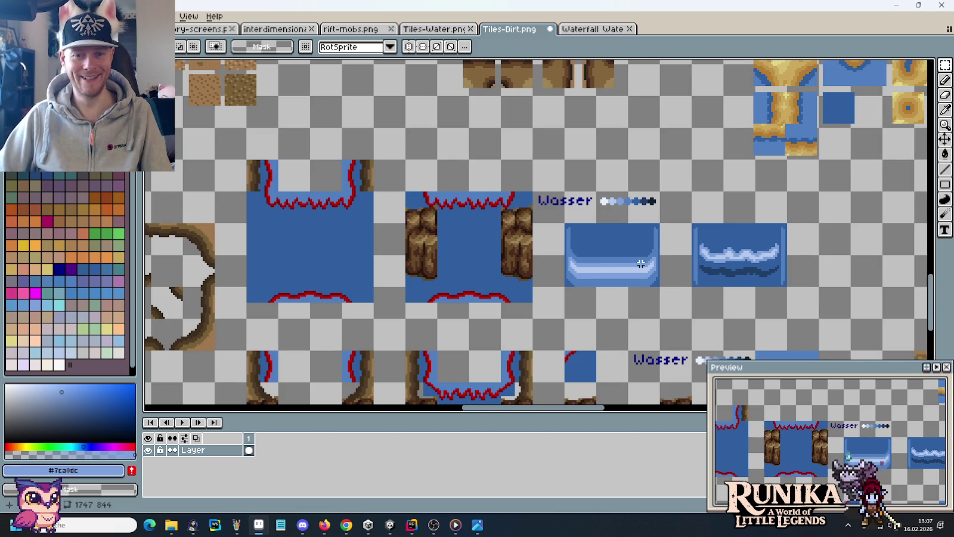
key("alt+Tab")
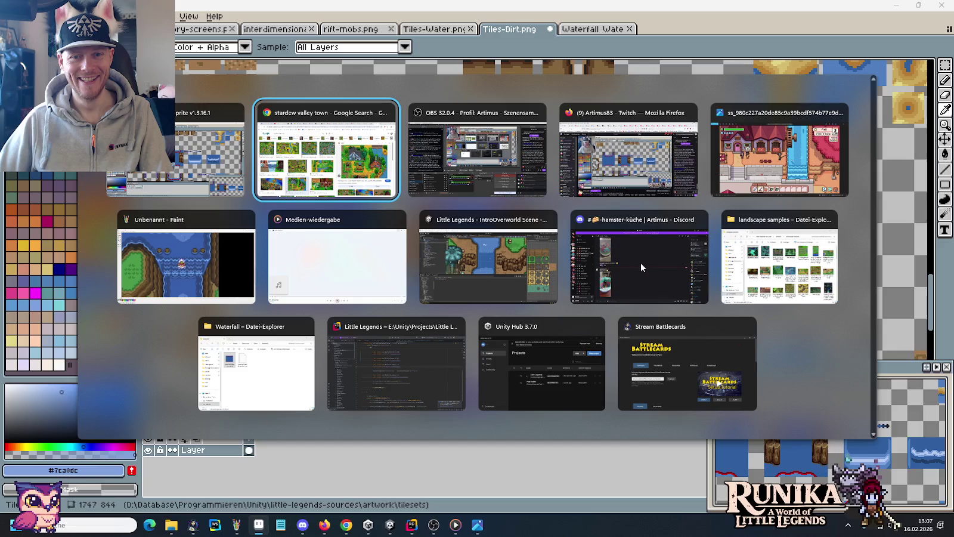
key("alt+Tab")
key("alt+Tab")
key("alt+Tab")
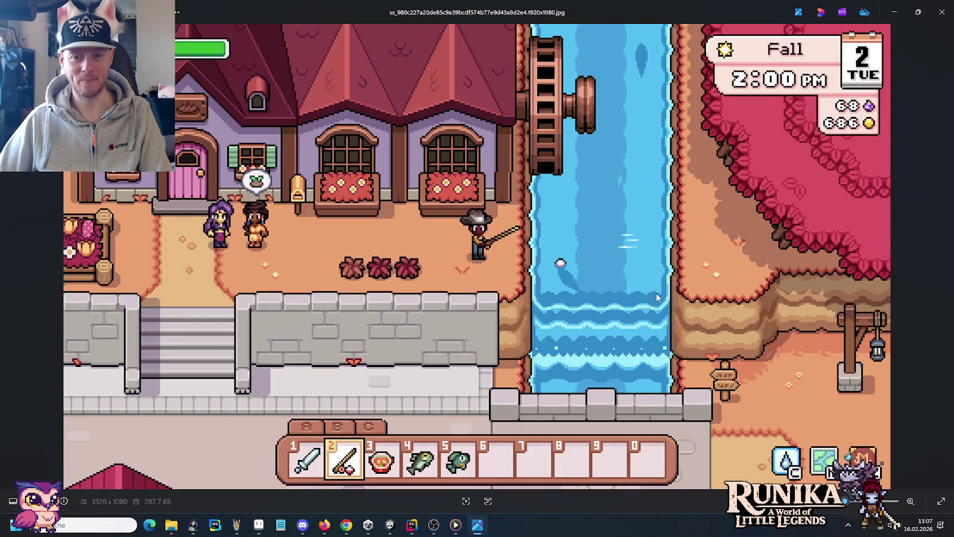
key("alt+Tab")
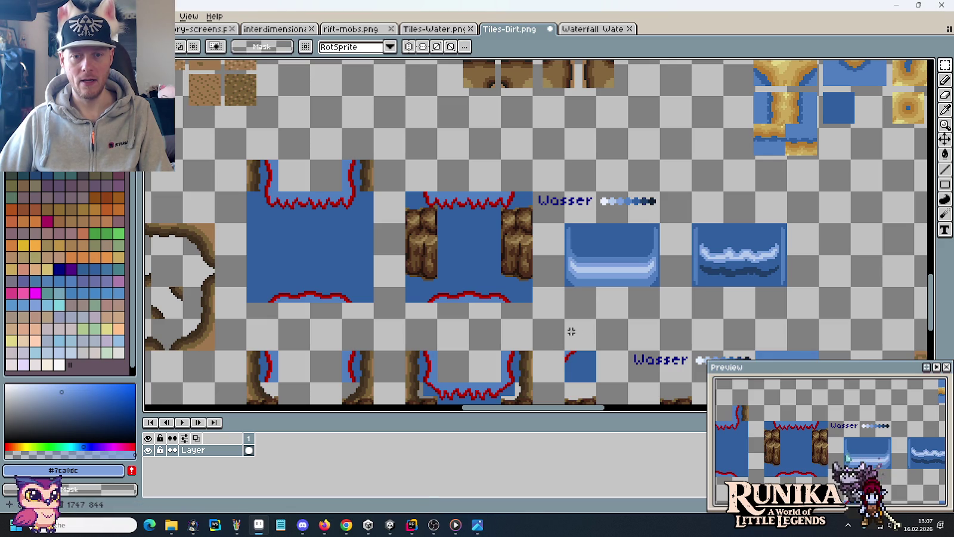
Step: Move the wavy water tile further right on the tile sheet
scroll(634, 280, "up", 3)
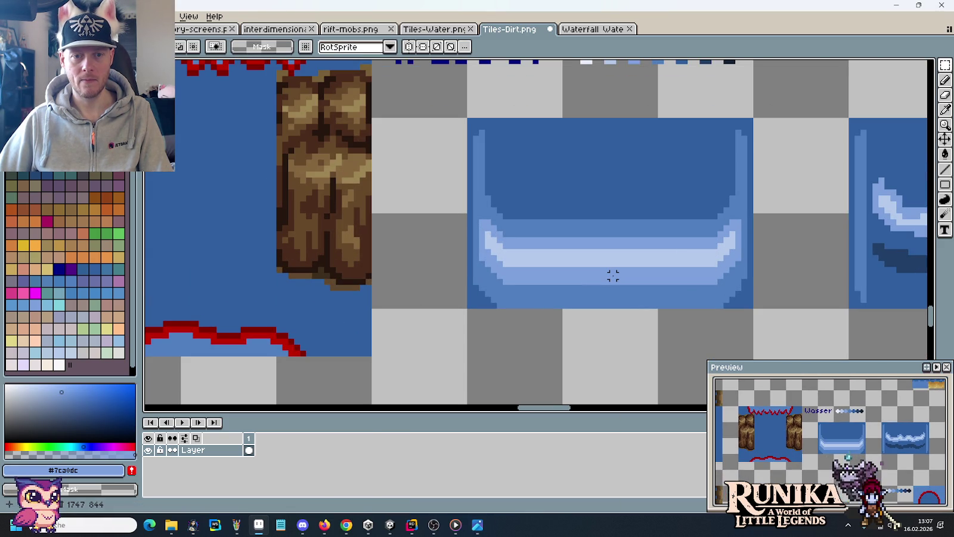
scroll(558, 282, "down", 3)
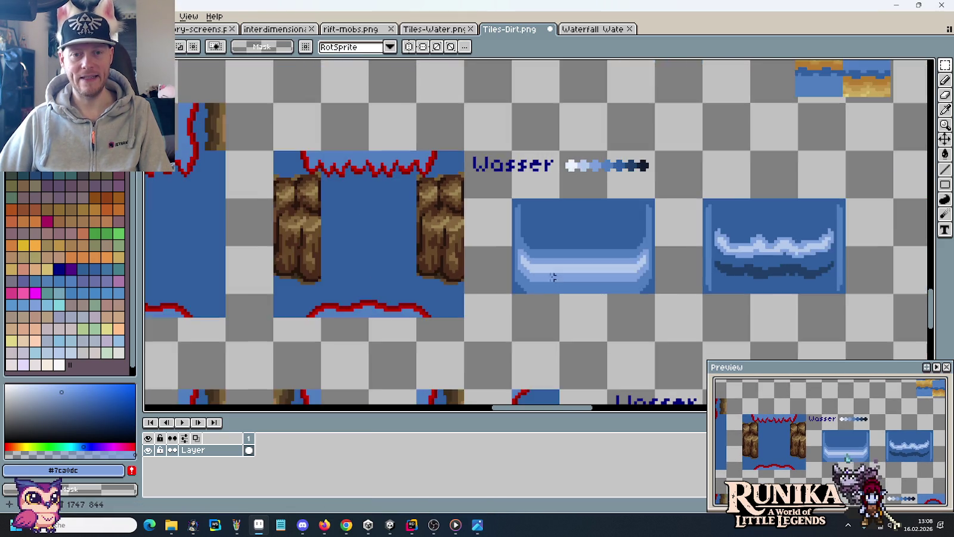
scroll(558, 282, "up", 2)
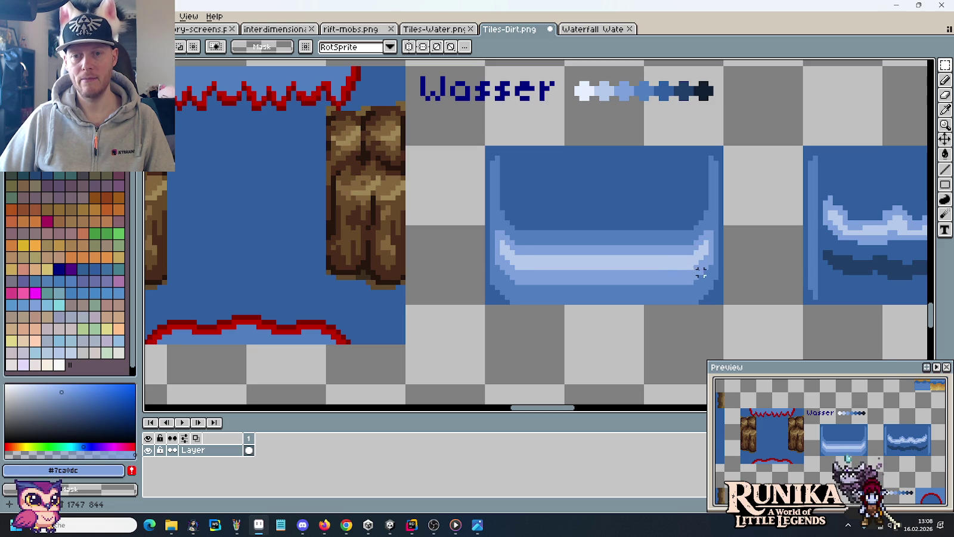
scroll(543, 271, "right", 3)
scroll(571, 202, "right", 2)
mouse_move(570, 181)
left_mouse_down()
mouse_move(762, 286)
mouse_move(899, 262)
left_mouse_up()
scroll(784, 279, "down", 1)
scroll(719, 270, "down", 1)
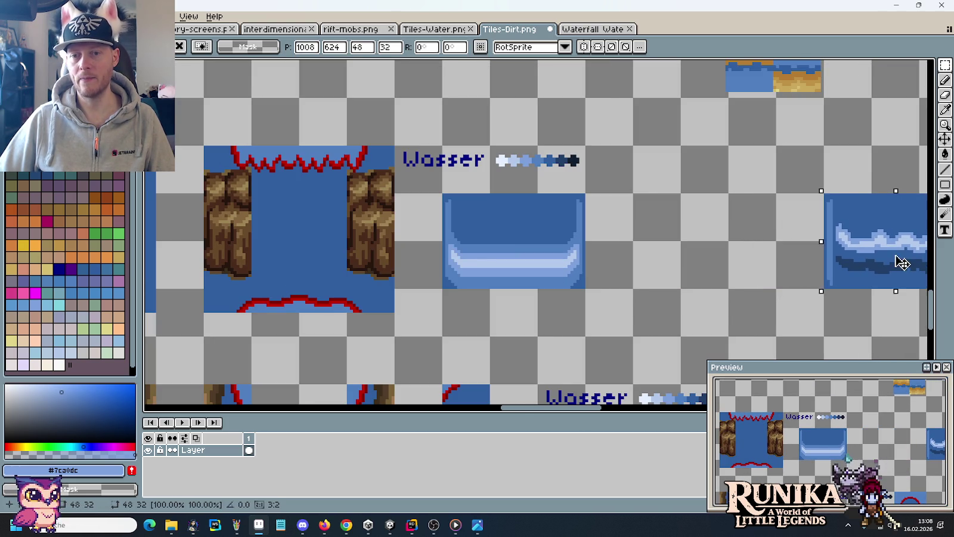
mouse_move(581, 285)
left_mouse_down()
mouse_move(470, 225)
mouse_move(672, 230)
left_mouse_up()
Step: Copy the light water tile into the gap, then return to the Reddit water-shader post
key("ctrl+d")
mouse_move(346, 525)
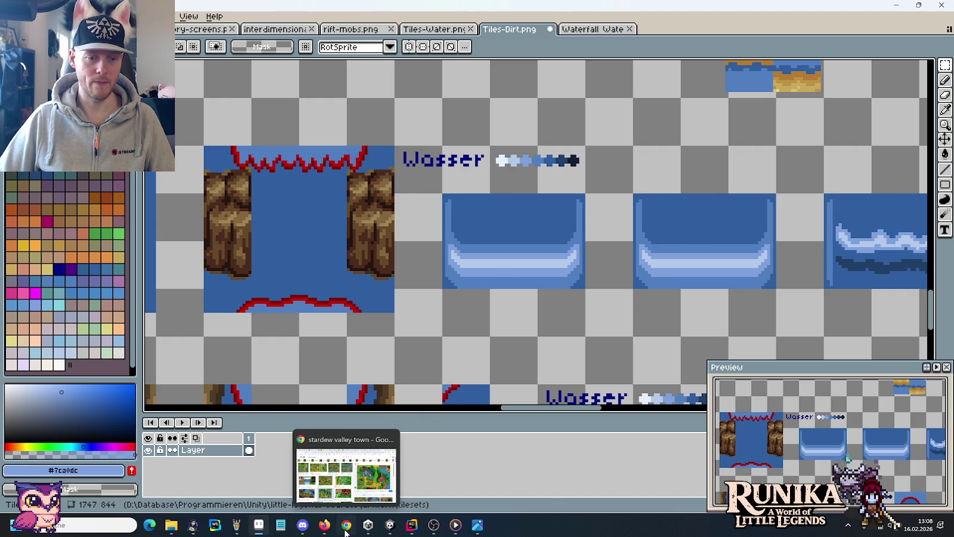
left_click(345, 525)
left_click(661, 10)
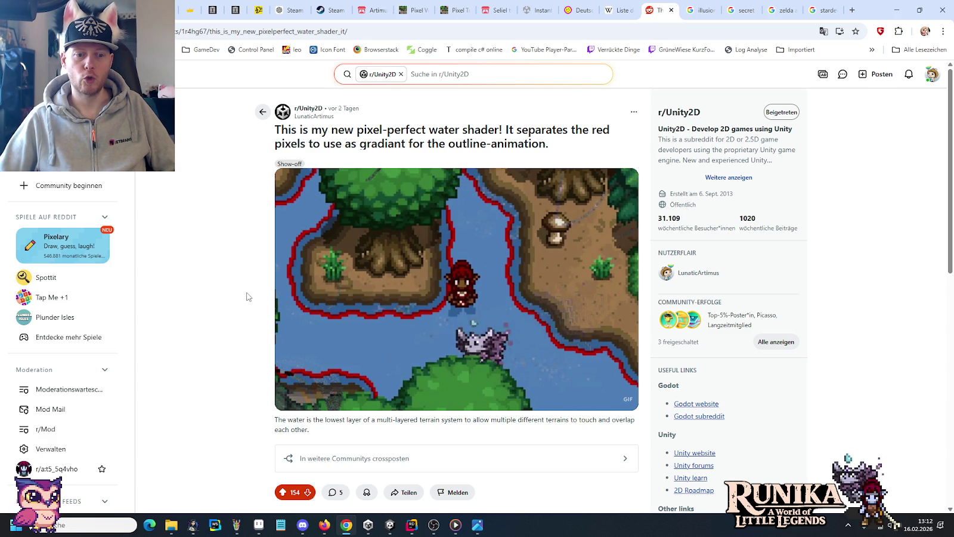
Step: Open the avatar's account menu on the water-shader post and send the author's profile to a new tab
scroll(247, 296, "down", 3)
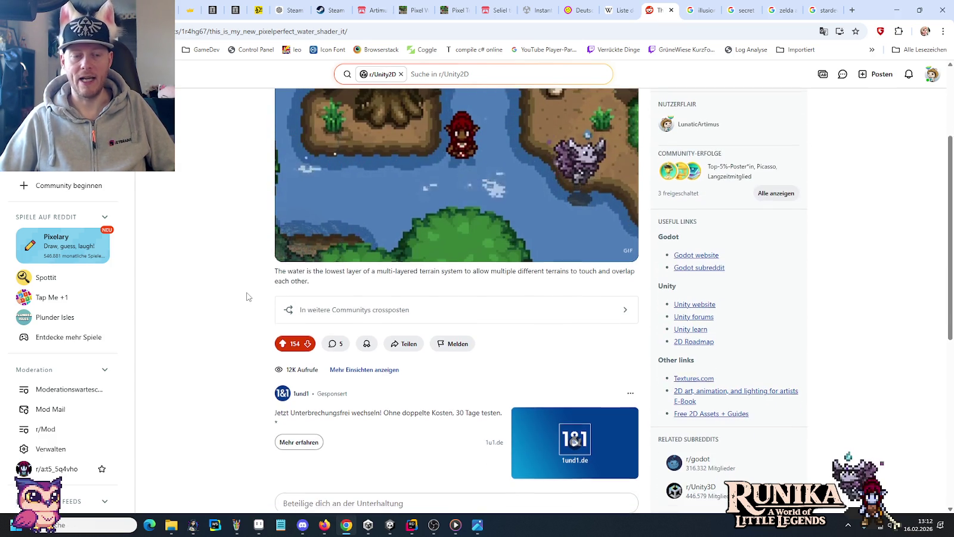
scroll(247, 296, "up", 3)
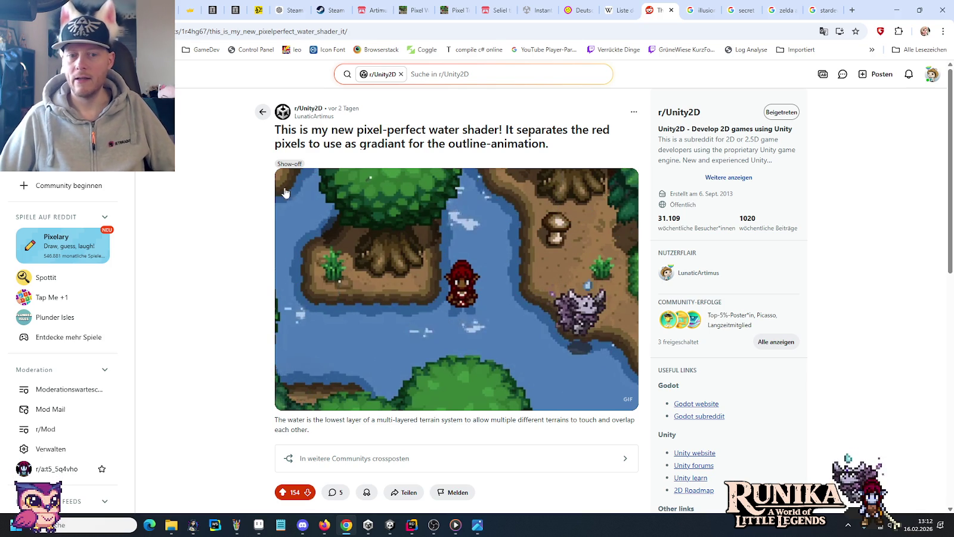
left_click(931, 75)
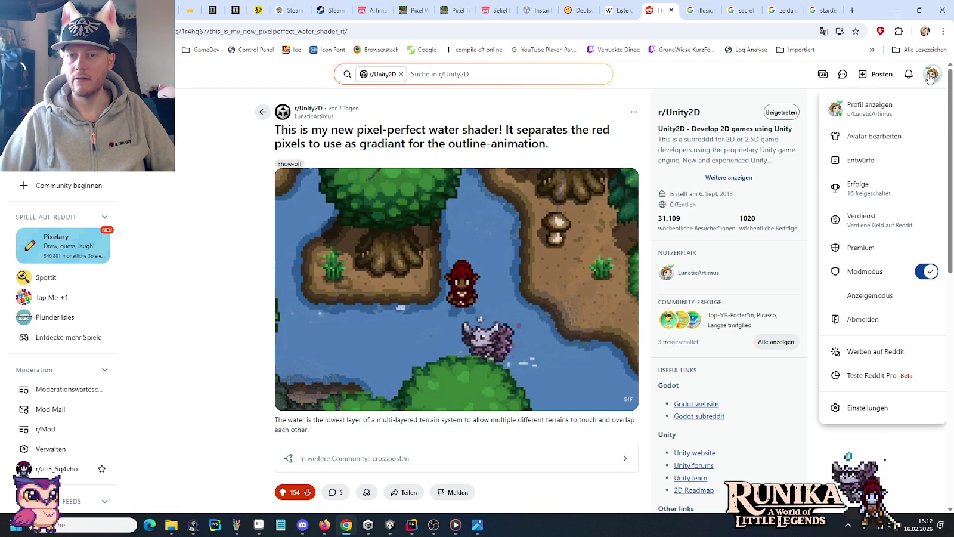
left_click(931, 75)
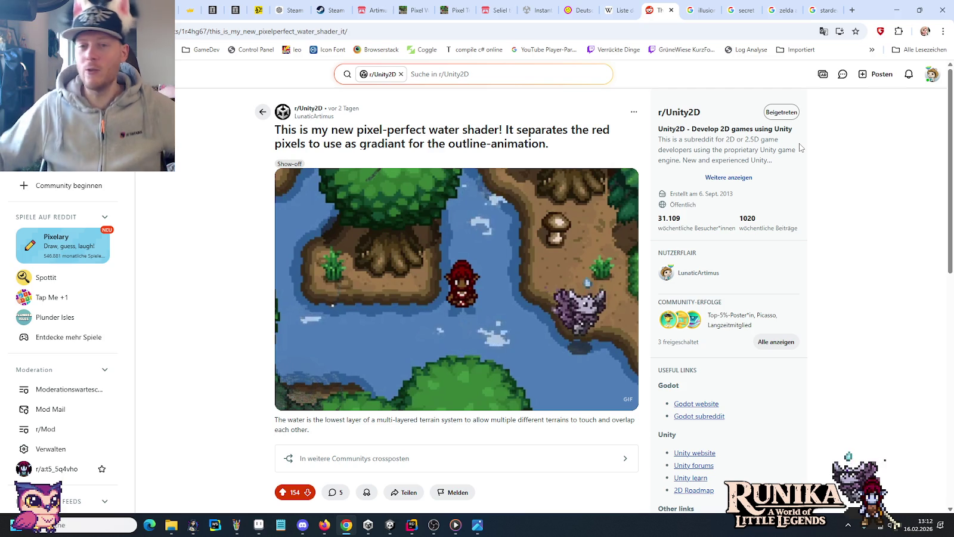
left_click(933, 76)
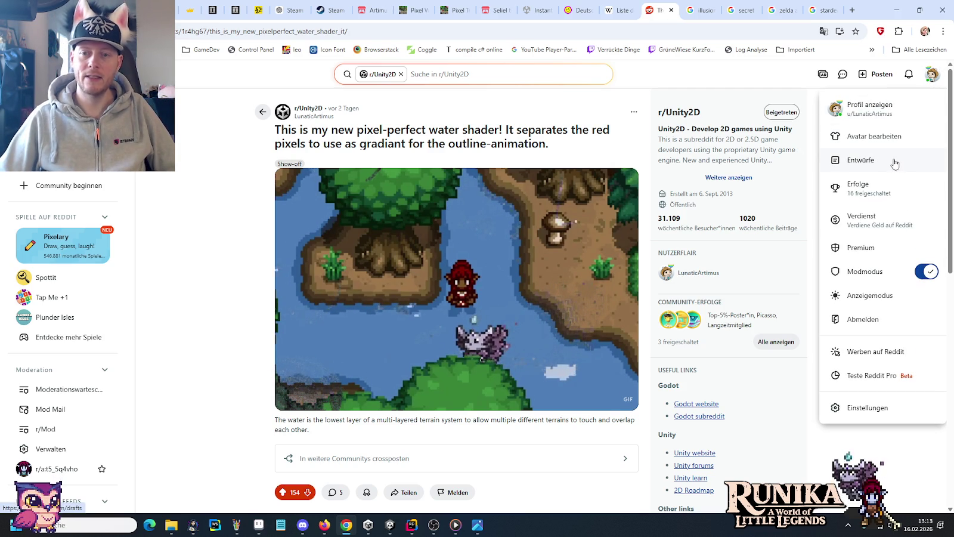
middle_click(921, 109)
left_click(934, 76)
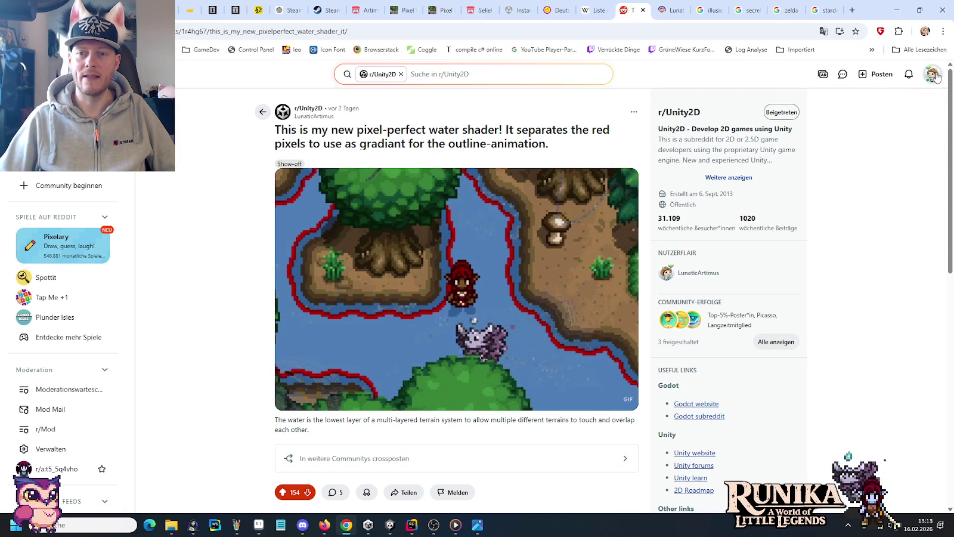
Step: Switch to the author's profile tab and scroll through their most recent posts
key("ctrl+Tab")
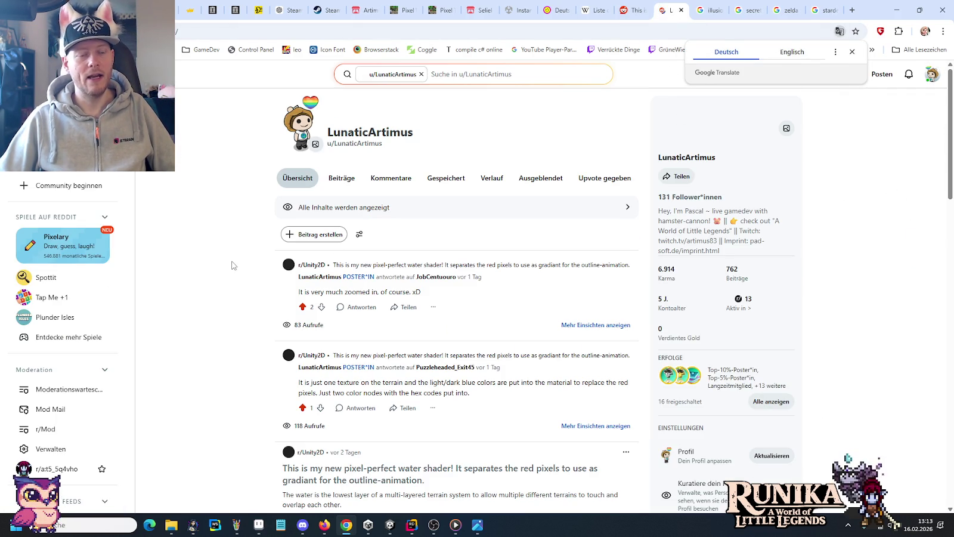
scroll(226, 265, "down", 3)
scroll(226, 264, "down", 1)
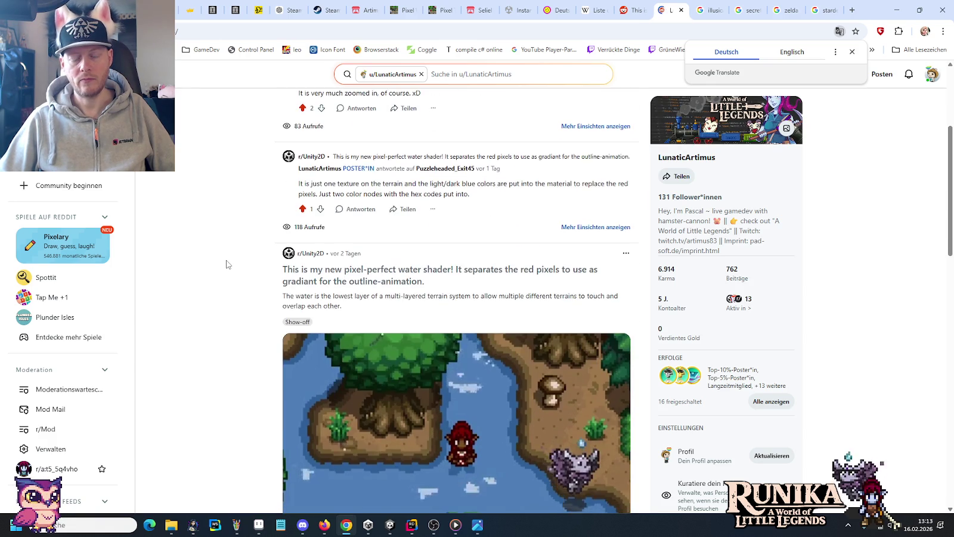
scroll(226, 265, "down", 6)
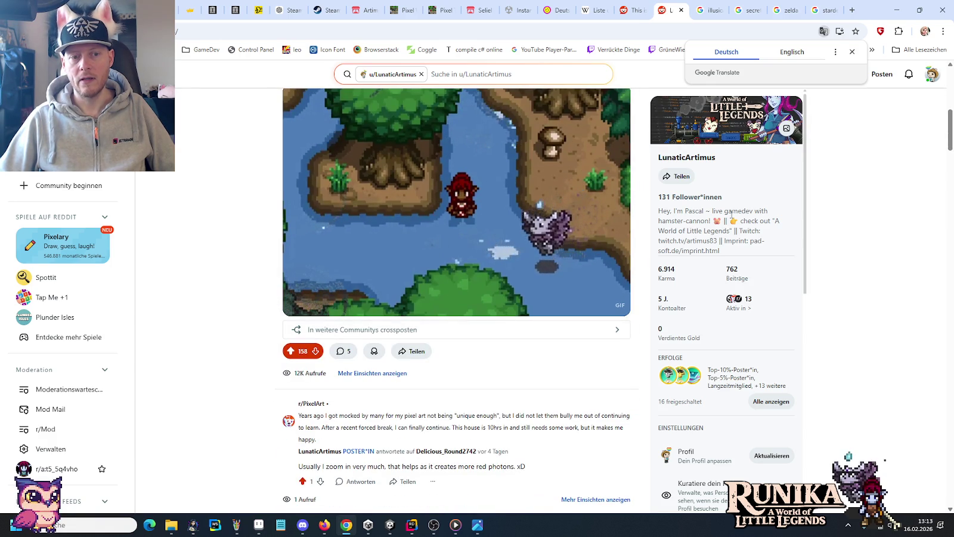
scroll(238, 262, "down", 5)
scroll(233, 271, "down", 5)
scroll(252, 246, "down", 3)
scroll(252, 246, "down", 6)
scroll(252, 246, "down", 5)
scroll(252, 245, "down", 5)
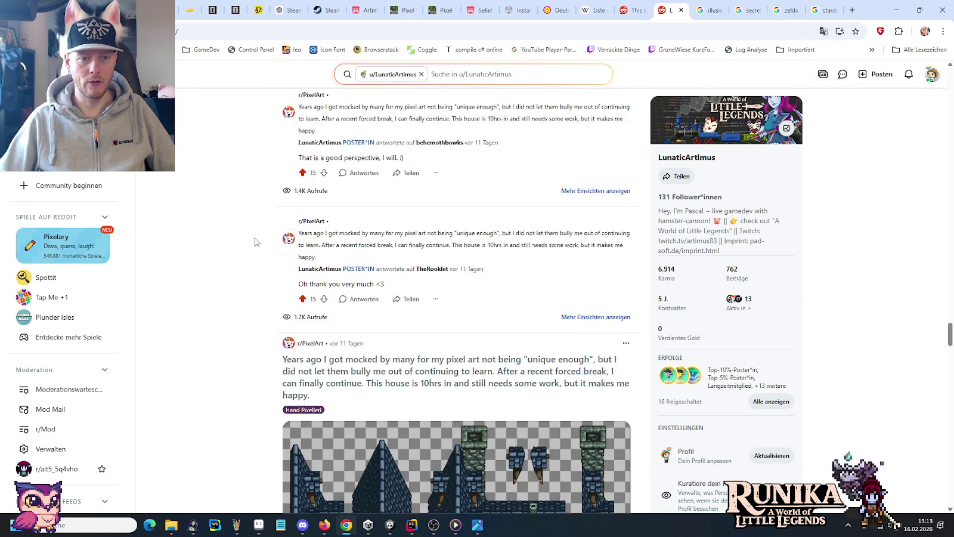
scroll(816, 340, "down", 5)
scroll(930, 376, "down", 1)
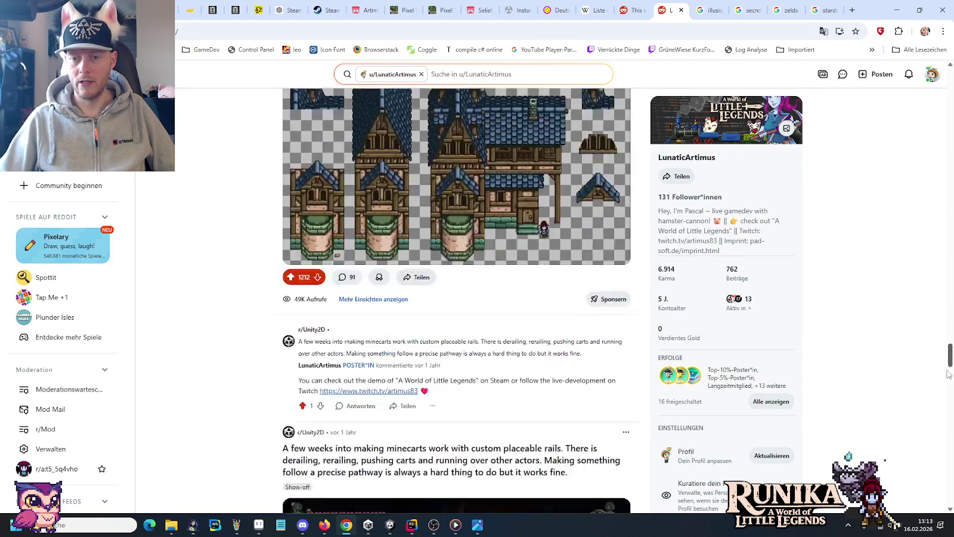
scroll(913, 369, "down", 9)
scroll(895, 365, "down", 1)
scroll(880, 360, "down", 1)
scroll(887, 363, "down", 5)
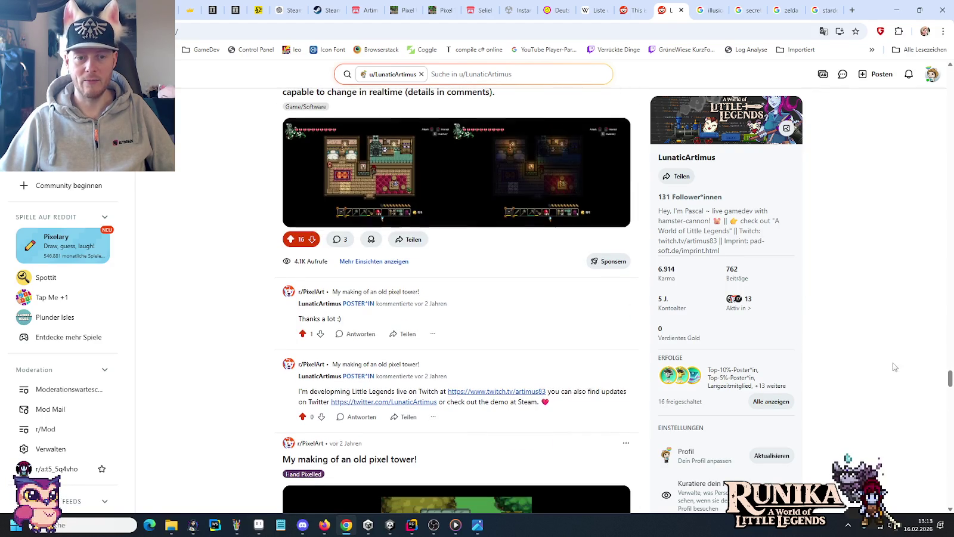
scroll(930, 382, "down", 7)
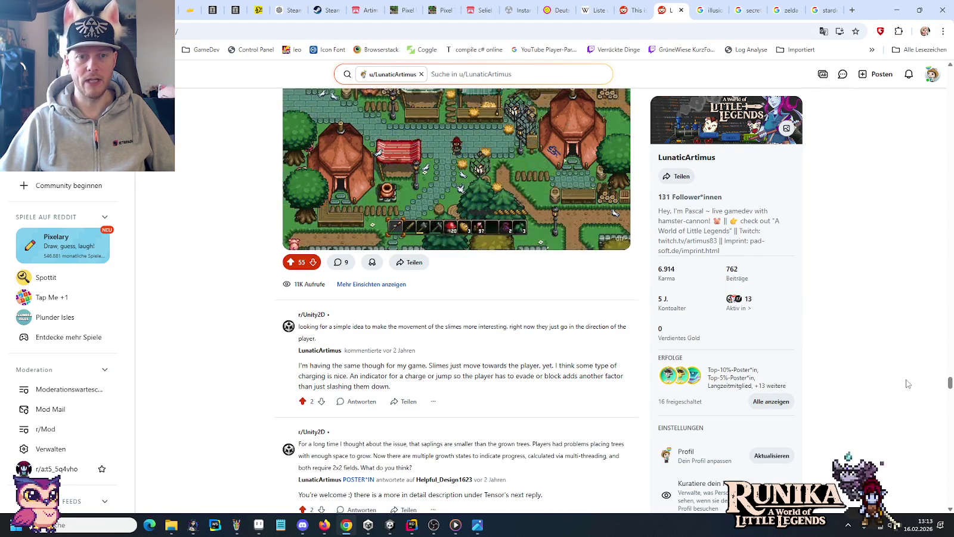
scroll(918, 388, "down", 4)
scroll(933, 390, "up", 1)
scroll(656, 334, "up", 4)
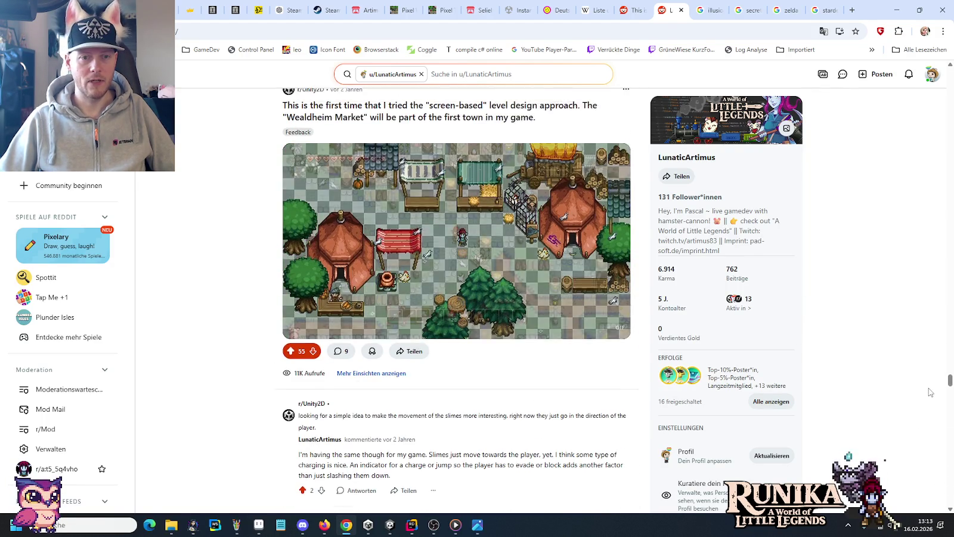
scroll(382, 280, "up", 1)
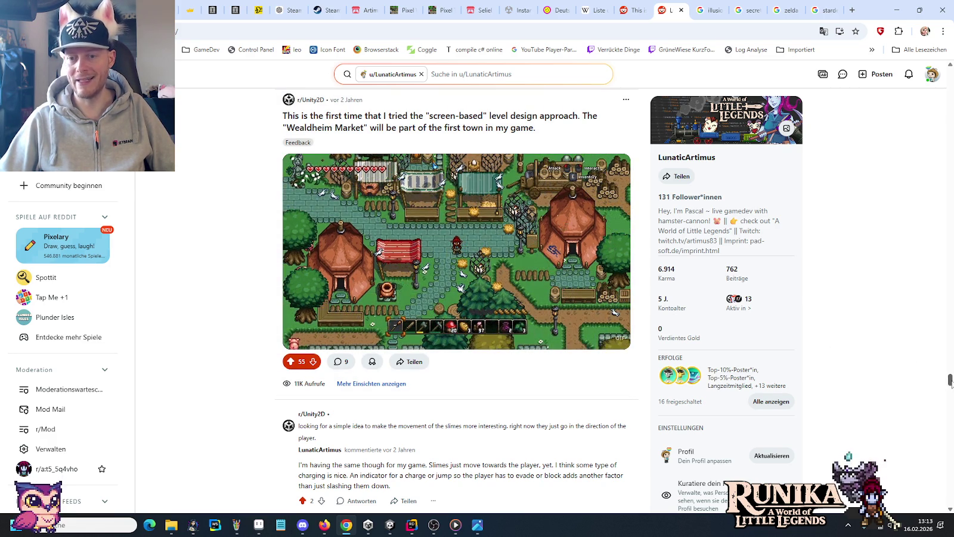
Step: Move further down the profile feed into the author's older posts and comment threads
left_click_drag(951, 381, 926, 515)
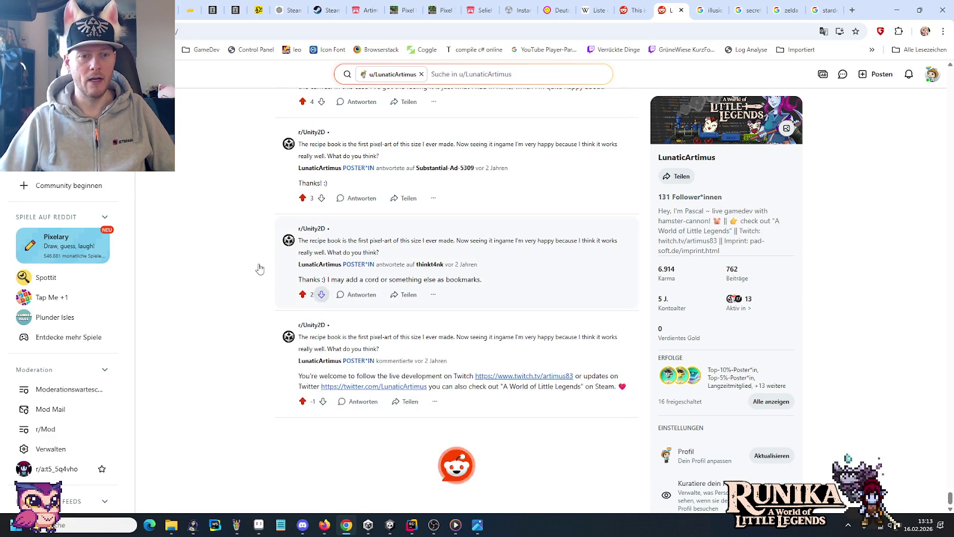
scroll(188, 242, "down", 4)
scroll(188, 243, "down", 5)
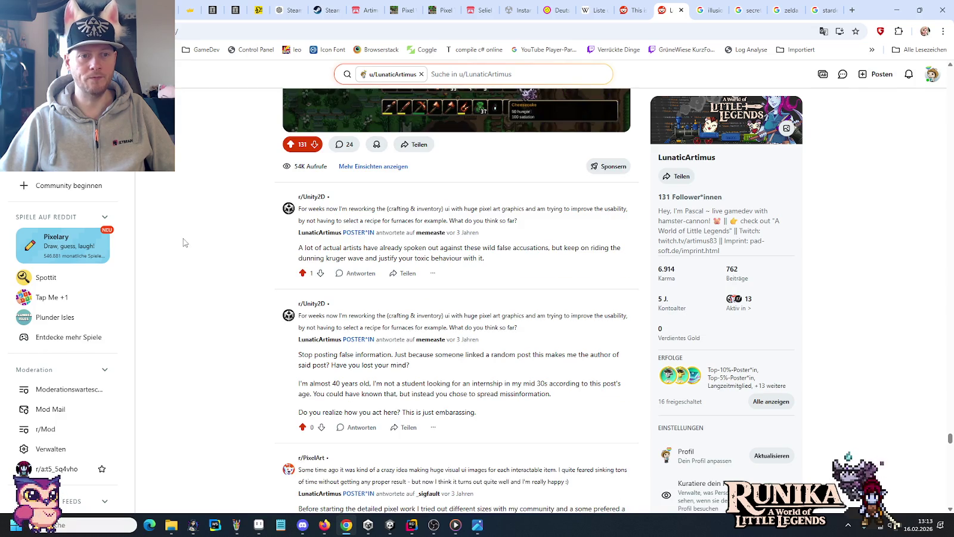
scroll(185, 241, "down", 4)
scroll(186, 243, "down", 5)
scroll(186, 244, "down", 5)
scroll(188, 245, "down", 4)
scroll(187, 245, "down", 5)
scroll(187, 245, "down", 5)
scroll(187, 245, "down", 5)
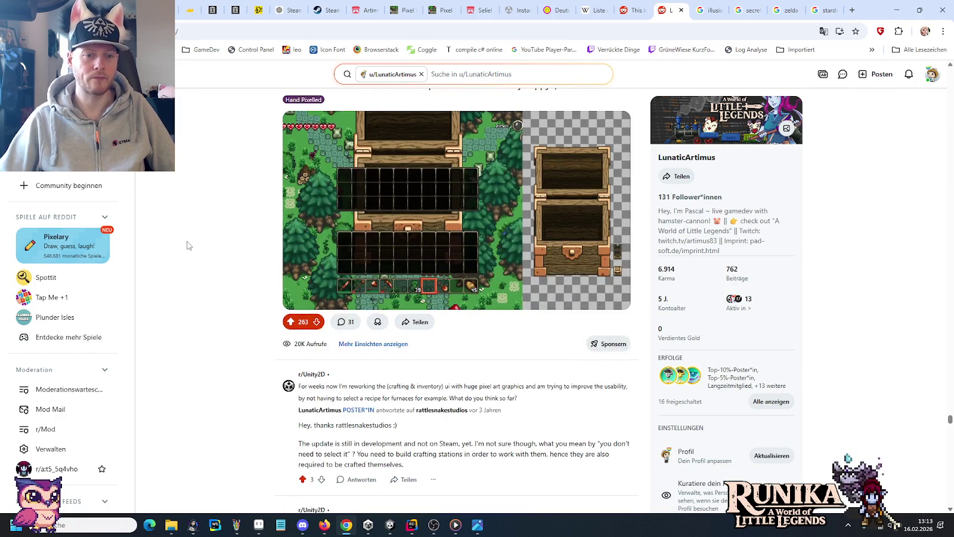
scroll(187, 245, "up", 2)
scroll(189, 245, "down", 1)
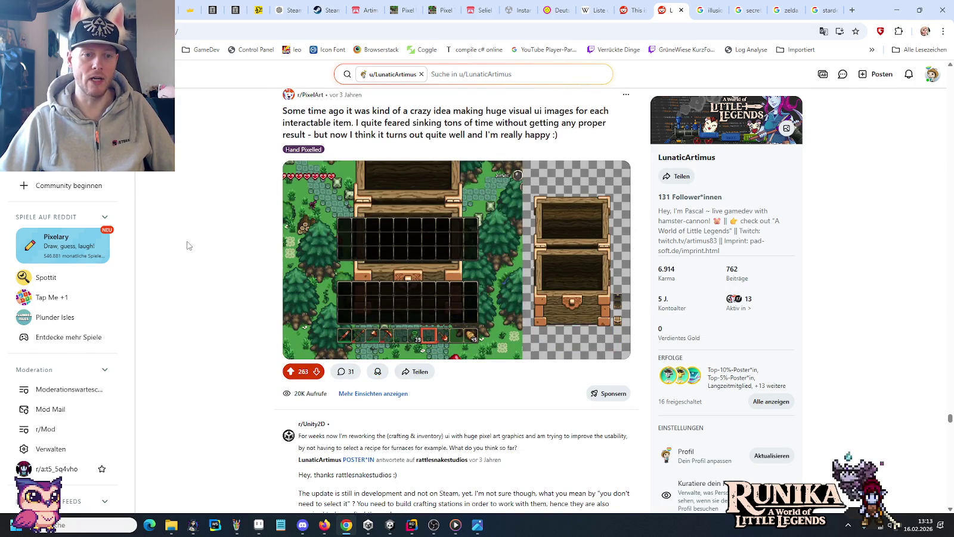
scroll(188, 243, "down", 4)
scroll(187, 243, "up", 3)
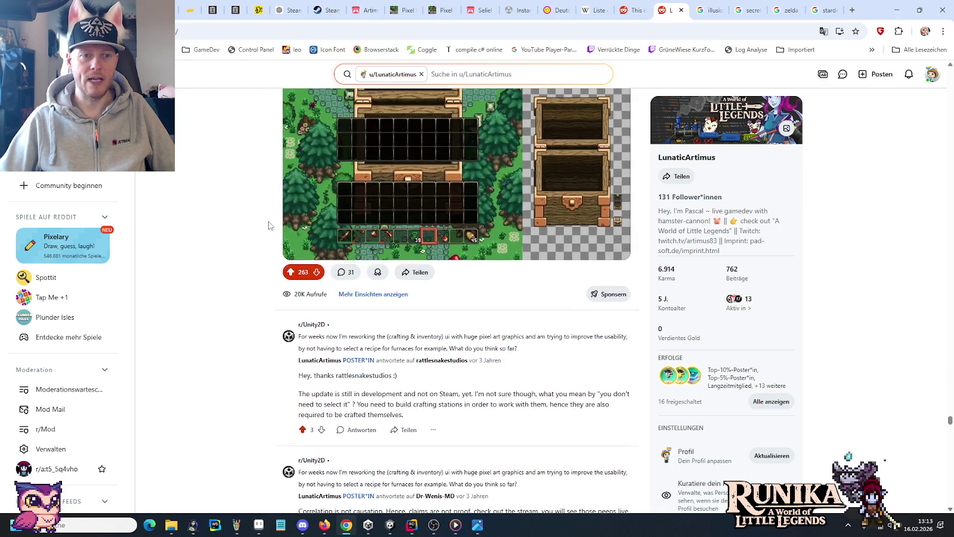
scroll(239, 262, "up", 1)
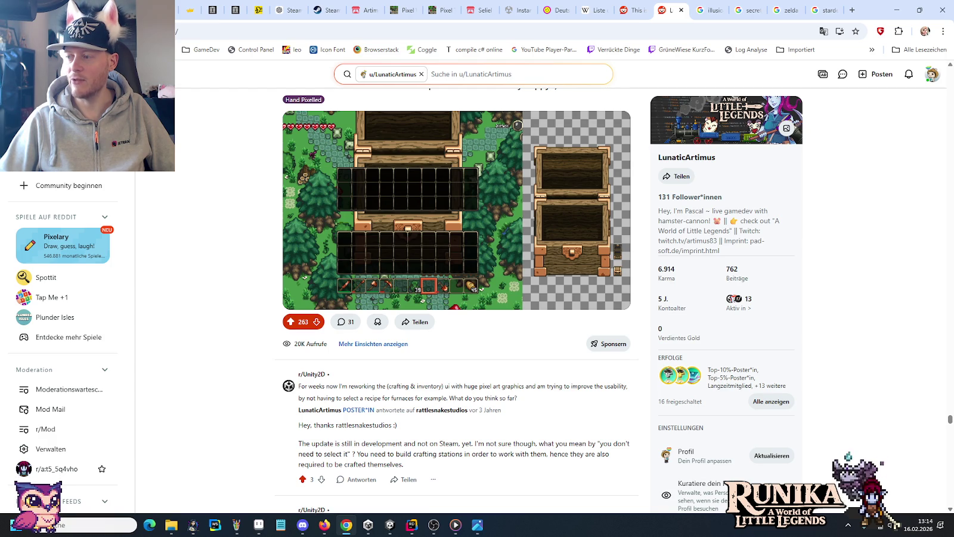
Step: Keep scrolling to the r/Unity2D snowglobe-world cutscene post with 80 upvotes and 23 comments
scroll(862, 231, "down", 5)
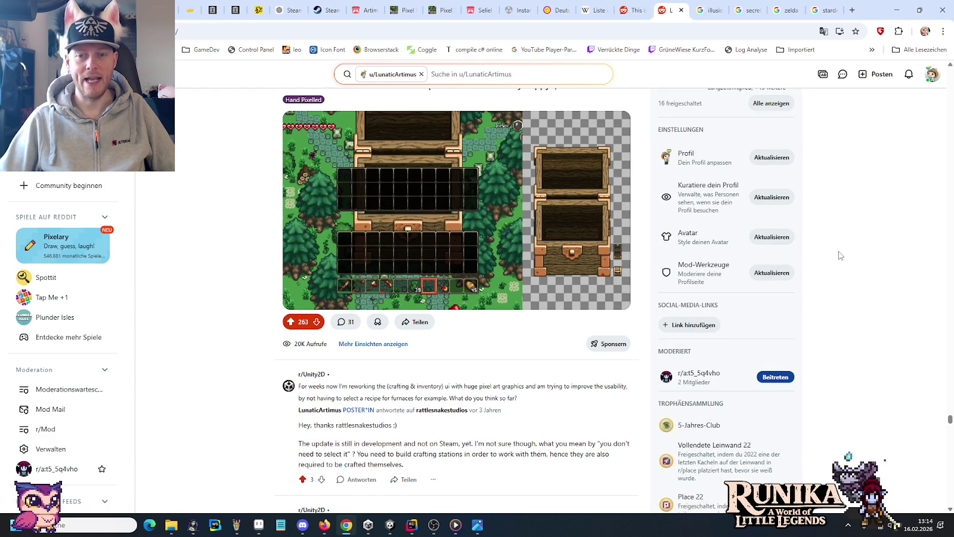
scroll(402, 244, "down", 5)
scroll(402, 245, "down", 4)
scroll(426, 249, "down", 4)
scroll(430, 241, "down", 4)
scroll(450, 241, "down", 4)
scroll(453, 244, "down", 3)
scroll(453, 244, "down", 4)
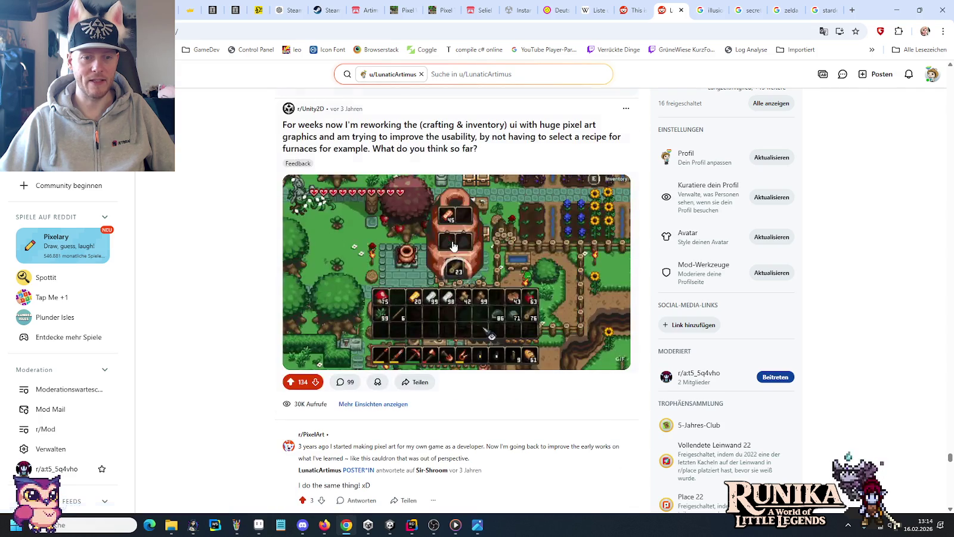
scroll(454, 246, "up", 1)
scroll(457, 245, "up", 5)
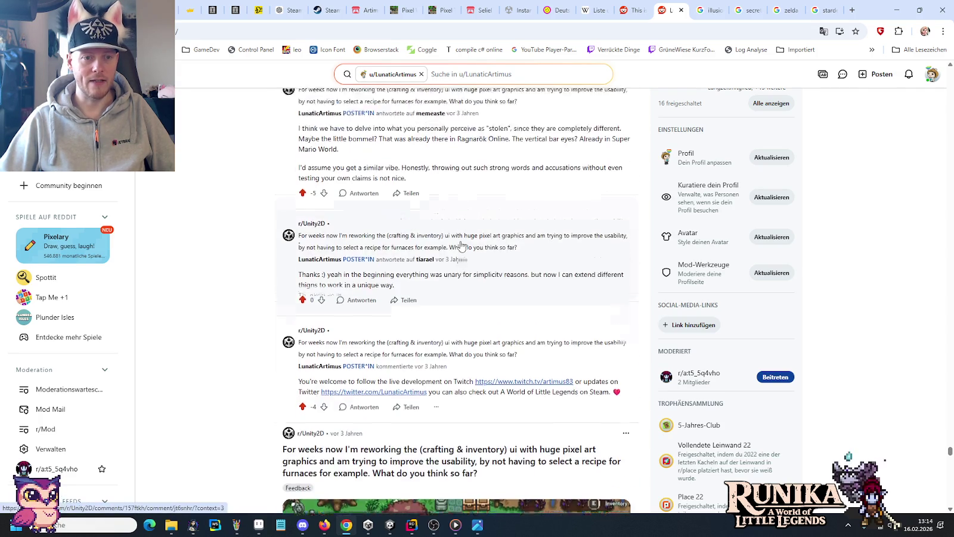
scroll(417, 256, "up", 3)
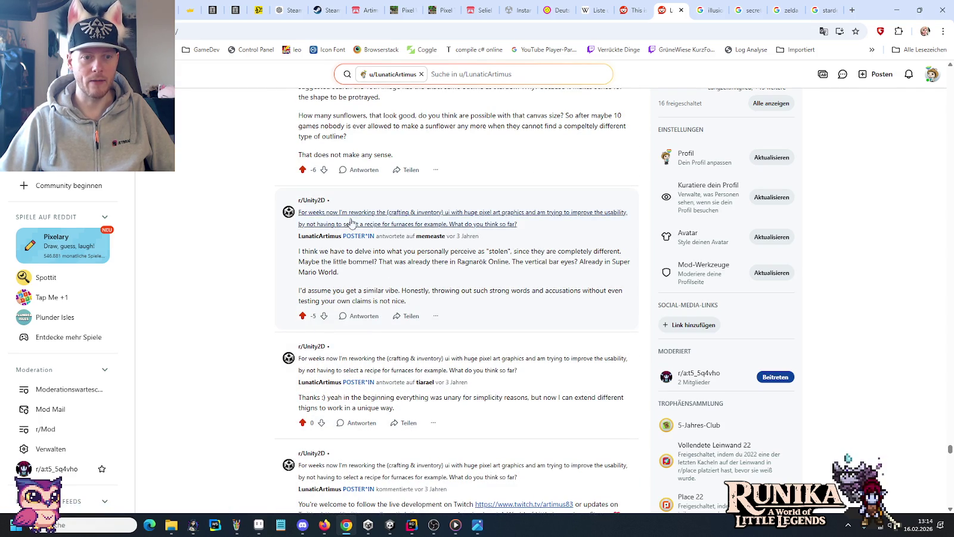
scroll(220, 309, "down", 3)
scroll(219, 310, "down", 4)
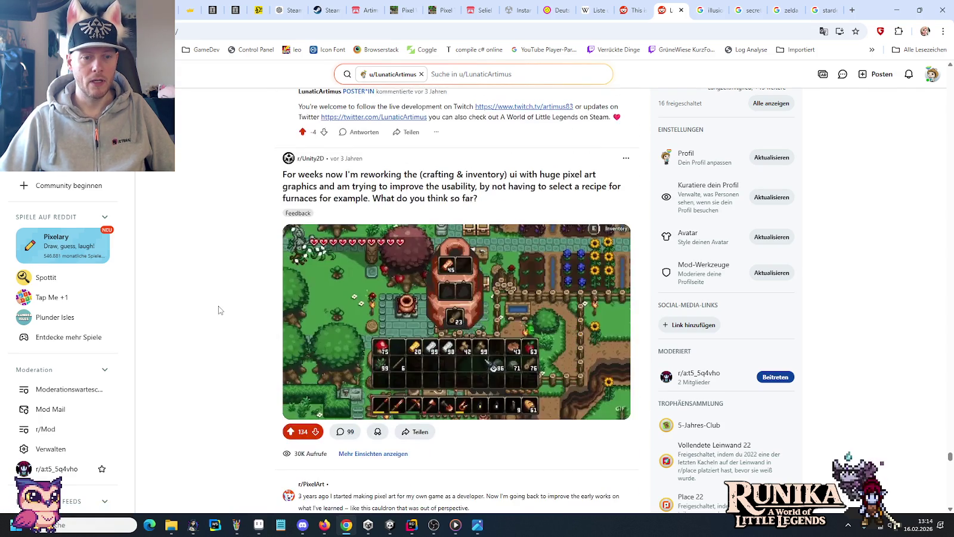
scroll(219, 309, "down", 1)
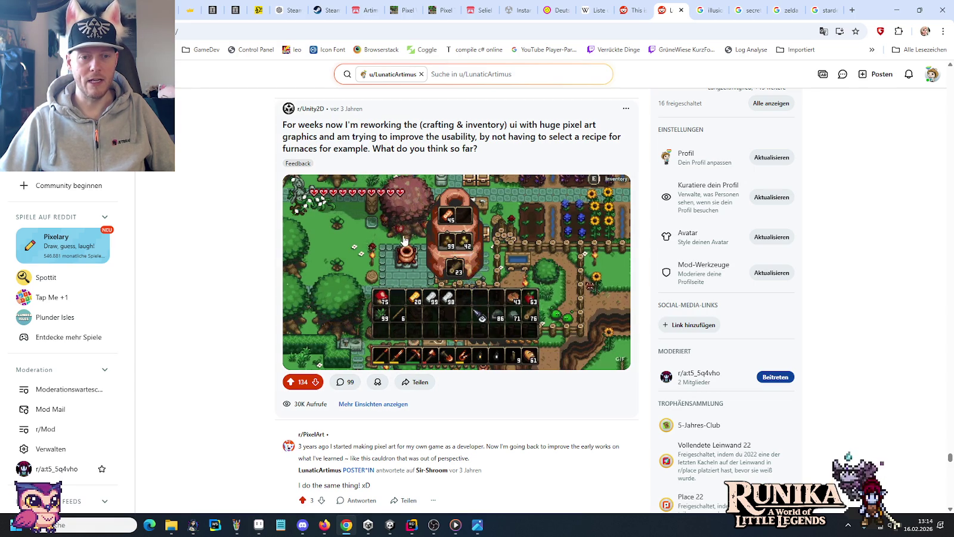
scroll(226, 286, "down", 2)
scroll(226, 286, "down", 5)
scroll(226, 286, "down", 6)
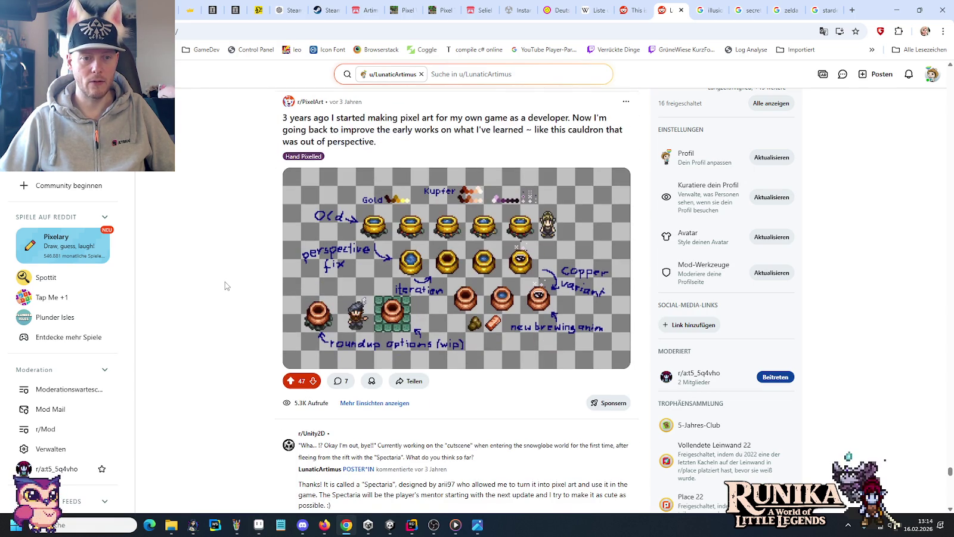
scroll(225, 286, "up", 5)
scroll(225, 286, "up", 3)
scroll(225, 286, "up", 3)
scroll(225, 286, "down", 4)
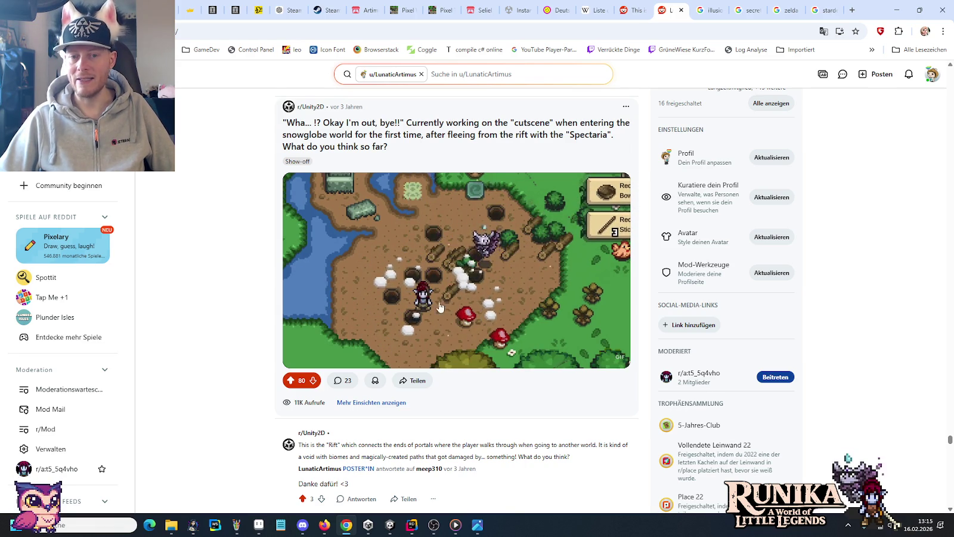
scroll(535, 134, "down", 2)
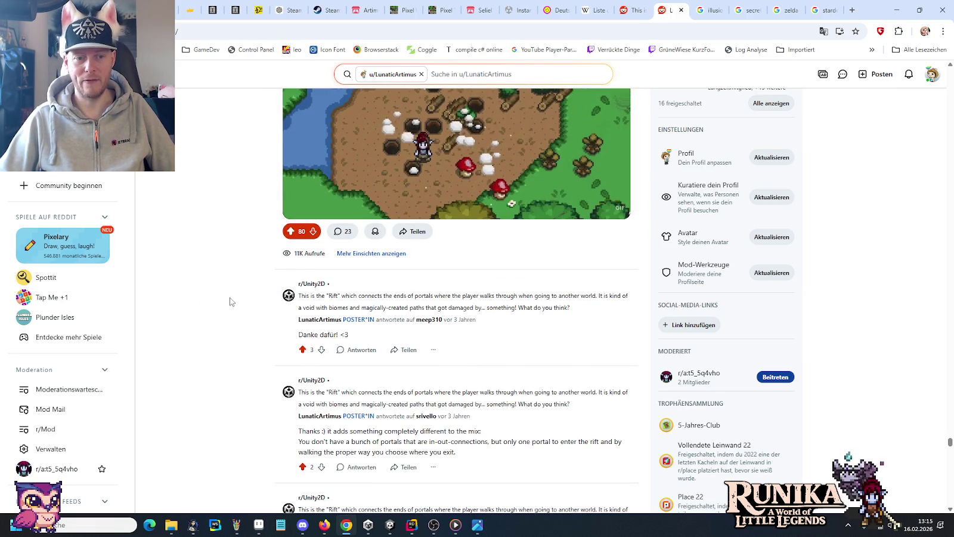
Step: Scroll down the profile feed past the author's comment threads
scroll(230, 301, "down", 5)
scroll(231, 301, "down", 5)
scroll(232, 301, "down", 5)
scroll(230, 301, "down", 3)
scroll(230, 301, "down", 4)
scroll(230, 300, "down", 4)
scroll(230, 301, "down", 4)
scroll(231, 301, "down", 1)
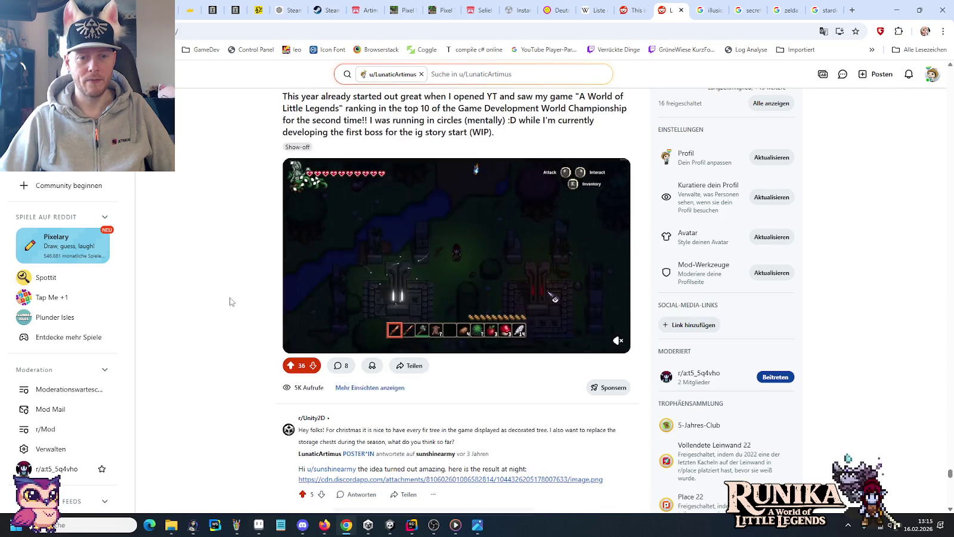
scroll(230, 301, "down", 5)
scroll(230, 301, "down", 3)
scroll(230, 301, "down", 3)
scroll(230, 301, "down", 3)
scroll(230, 301, "down", 4)
scroll(230, 301, "down", 5)
scroll(231, 301, "down", 3)
scroll(231, 302, "up", 1)
scroll(230, 302, "down", 3)
scroll(230, 301, "down", 3)
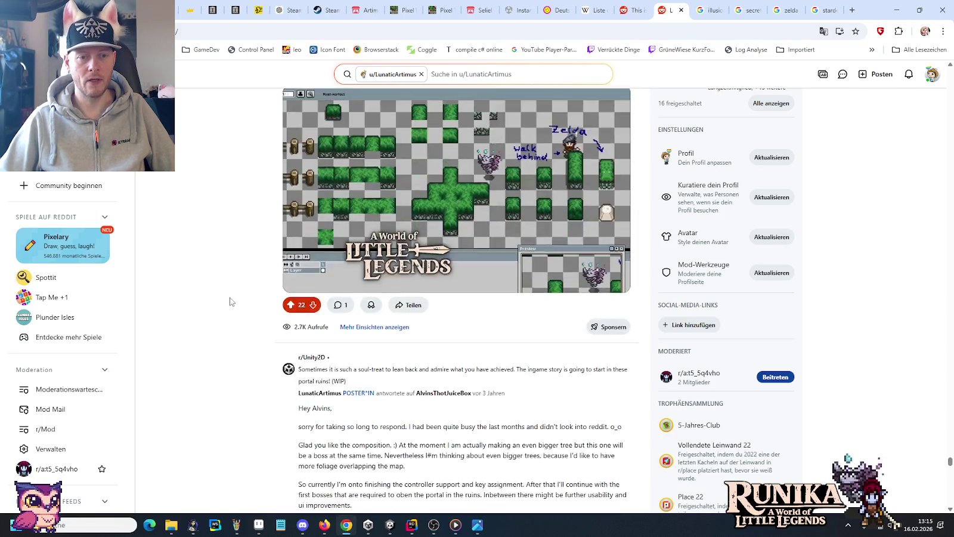
scroll(230, 302, "down", 3)
scroll(230, 301, "down", 4)
scroll(230, 301, "down", 5)
scroll(230, 301, "down", 4)
scroll(230, 301, "down", 4)
scroll(230, 302, "down", 4)
scroll(230, 301, "down", 2)
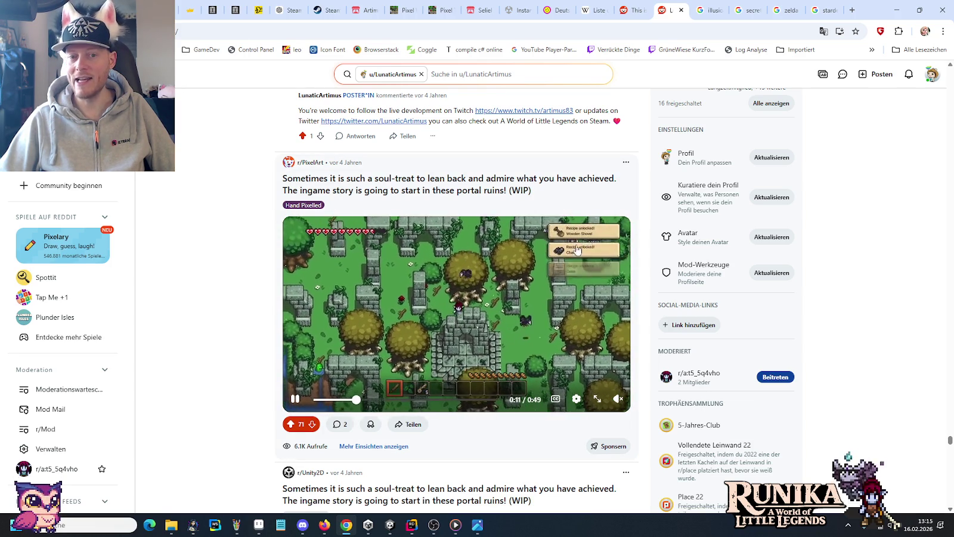
Step: Reach the r/Unity2D 'After weeks of work on the intro cutscene' post and open it
scroll(205, 317, "down", 2)
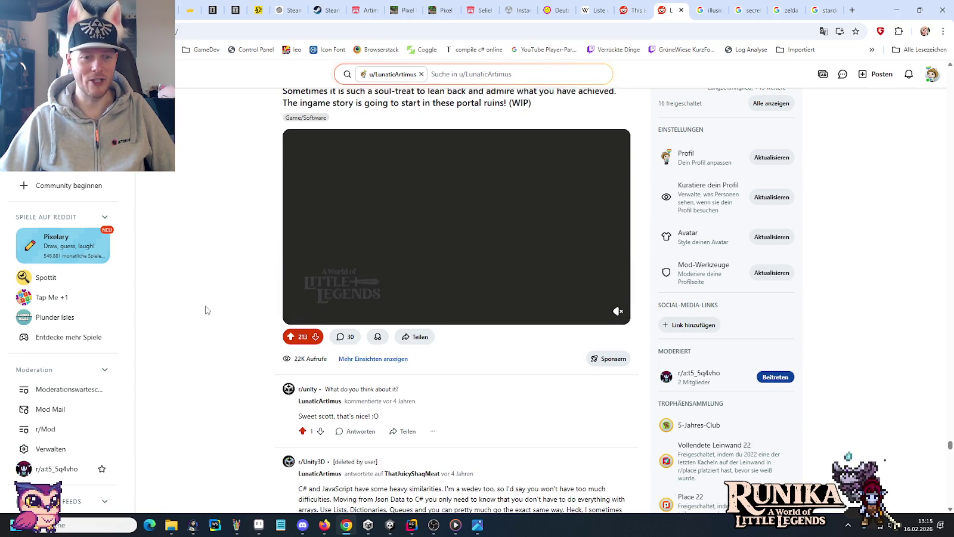
scroll(208, 309, "down", 3)
scroll(208, 309, "down", 5)
scroll(209, 310, "down", 3)
scroll(208, 310, "down", 3)
scroll(209, 311, "down", 3)
scroll(209, 311, "down", 3)
scroll(210, 311, "down", 2)
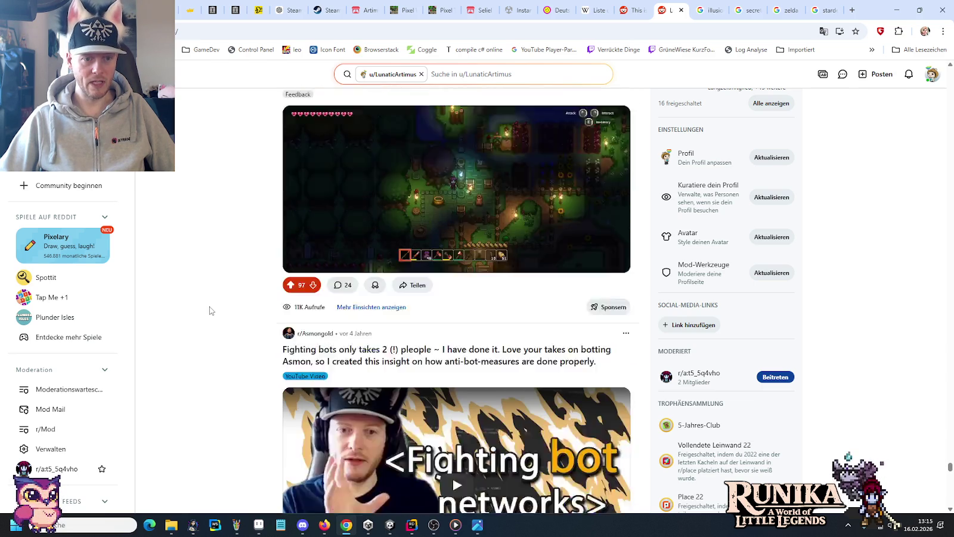
scroll(210, 311, "down", 2)
scroll(210, 311, "down", 1)
scroll(209, 311, "down", 2)
scroll(209, 310, "down", 6)
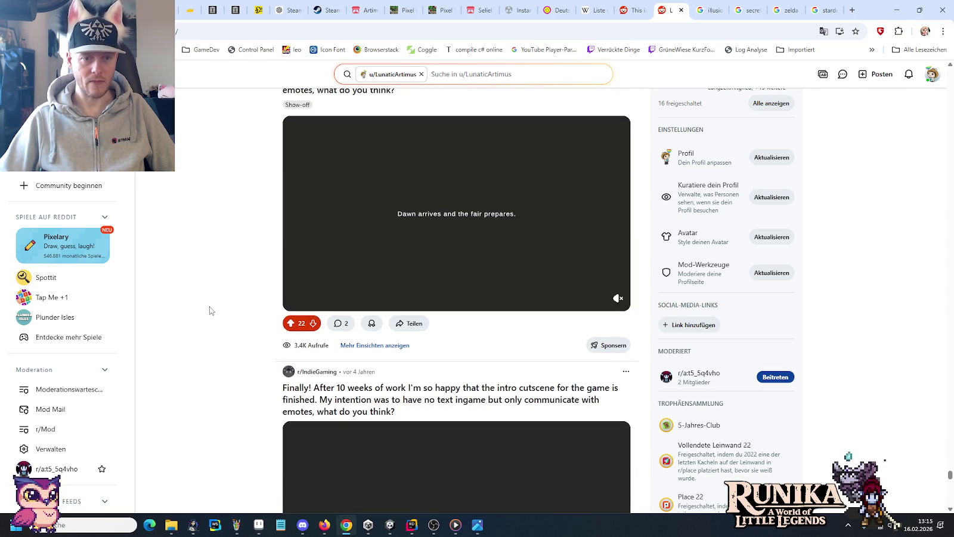
scroll(209, 311, "down", 1)
scroll(209, 311, "down", 2)
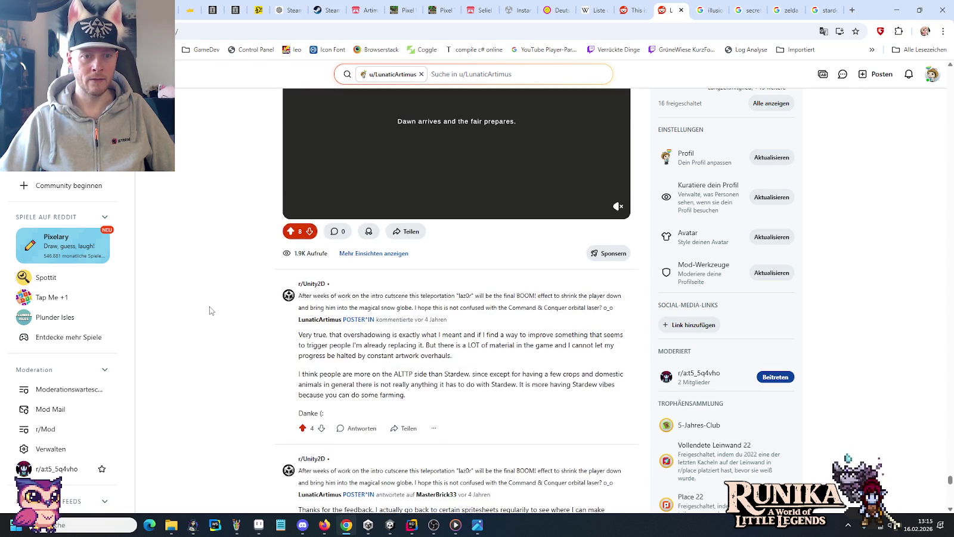
scroll(209, 311, "down", 3)
scroll(210, 311, "down", 2)
scroll(209, 311, "down", 1)
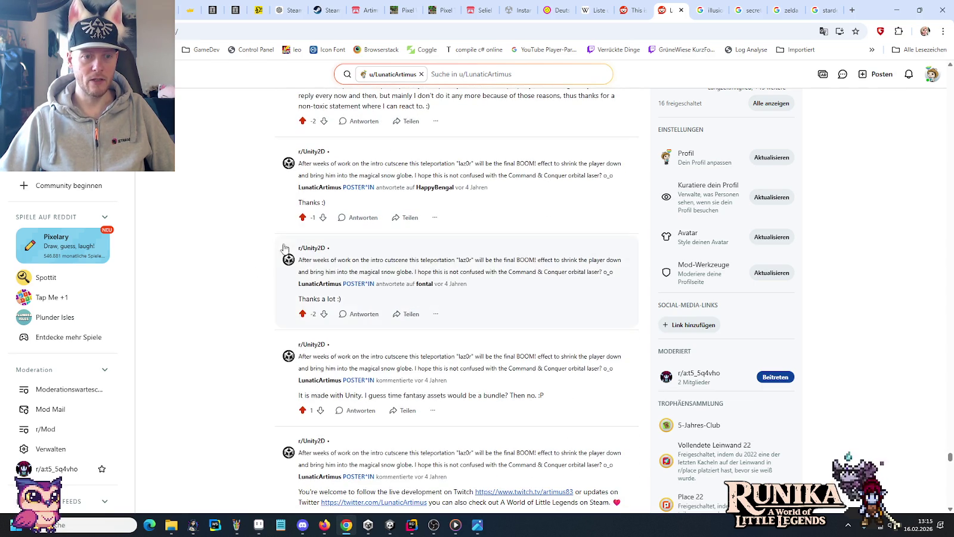
scroll(226, 276, "down", 6)
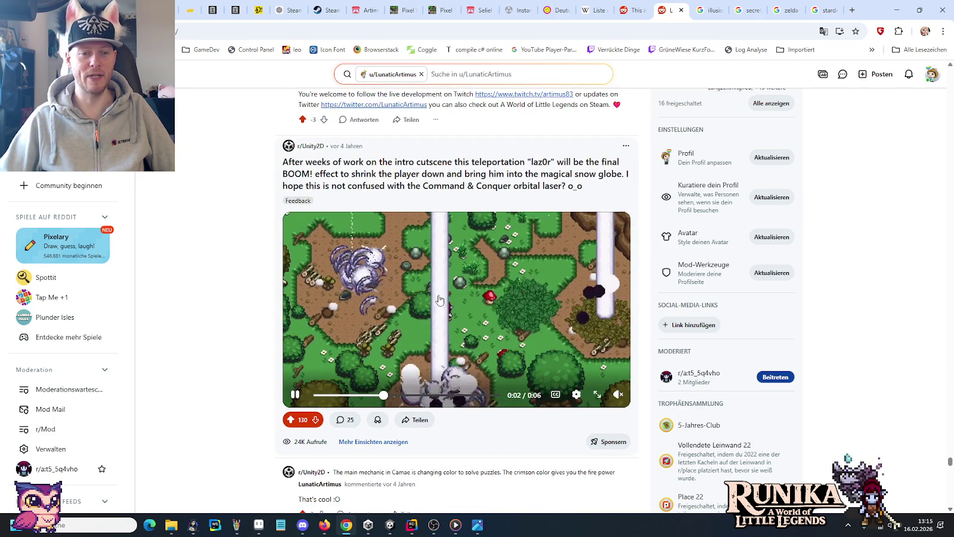
left_click(432, 172)
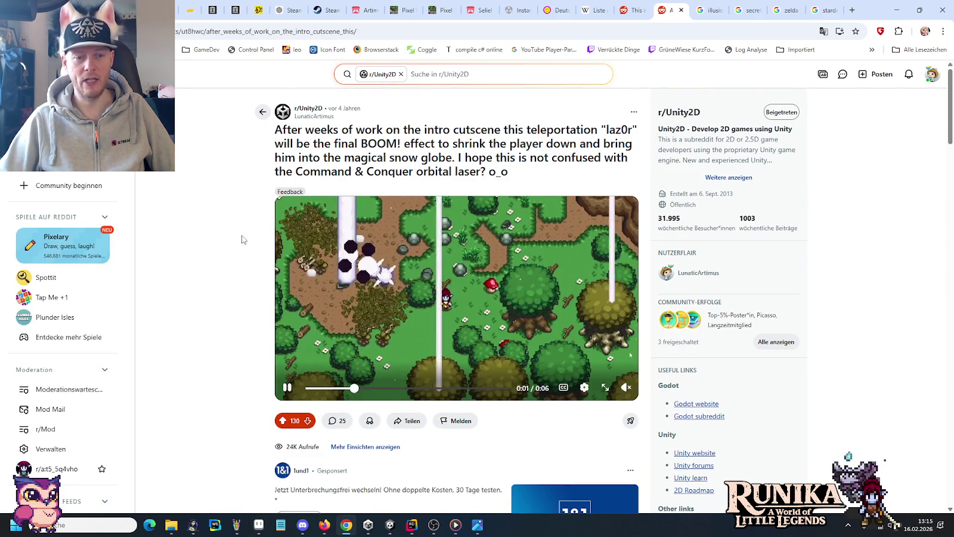
Step: Skim the laz0r post's comments, then replay its 6-second forest laser clip from the start
scroll(217, 235, "down", 5)
scroll(217, 235, "down", 2)
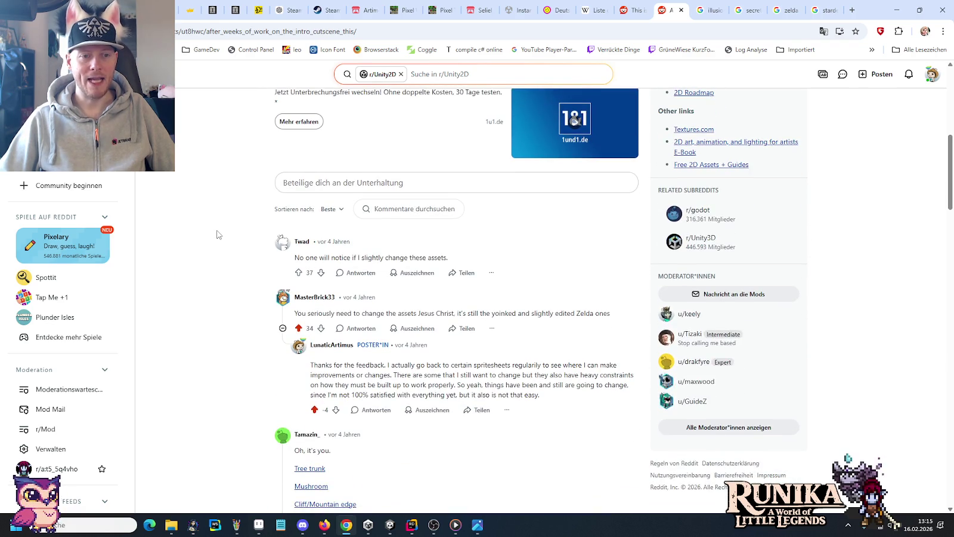
scroll(217, 234, "down", 2)
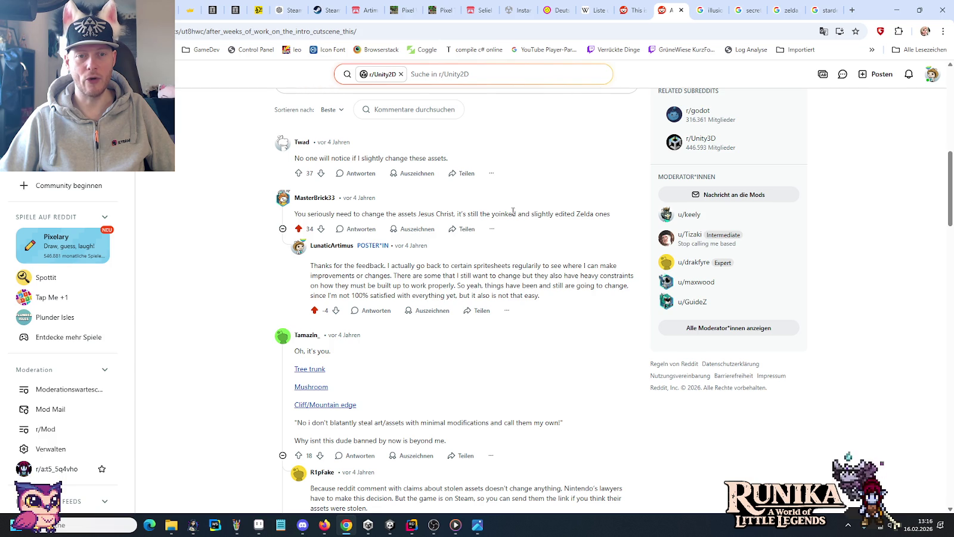
scroll(202, 227, "up", 4)
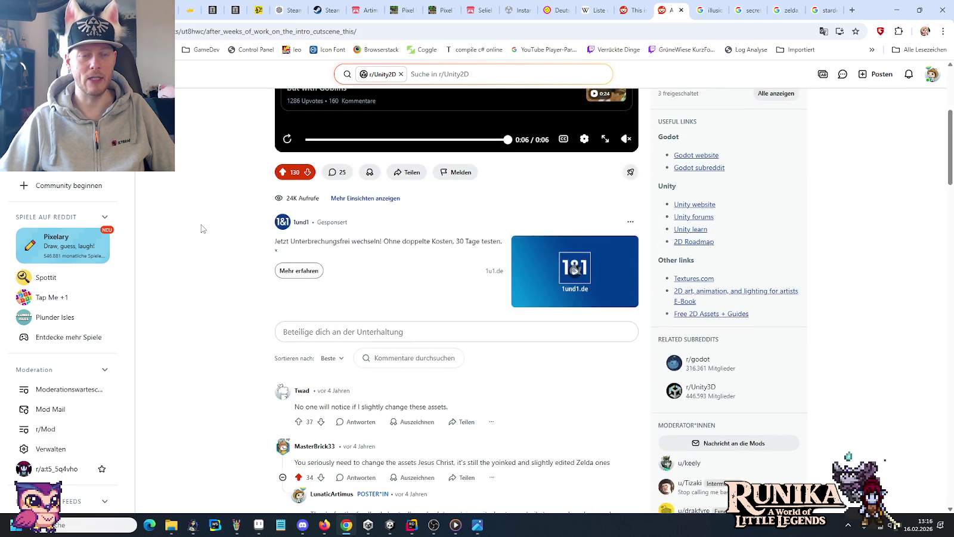
scroll(203, 227, "up", 4)
scroll(275, 280, "down", 2)
left_click(285, 288)
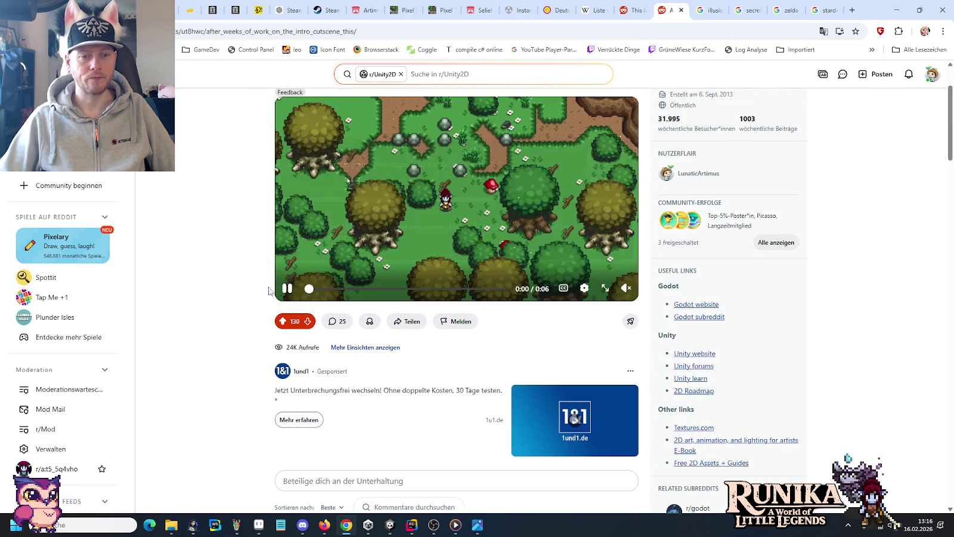
scroll(230, 275, "up", 2)
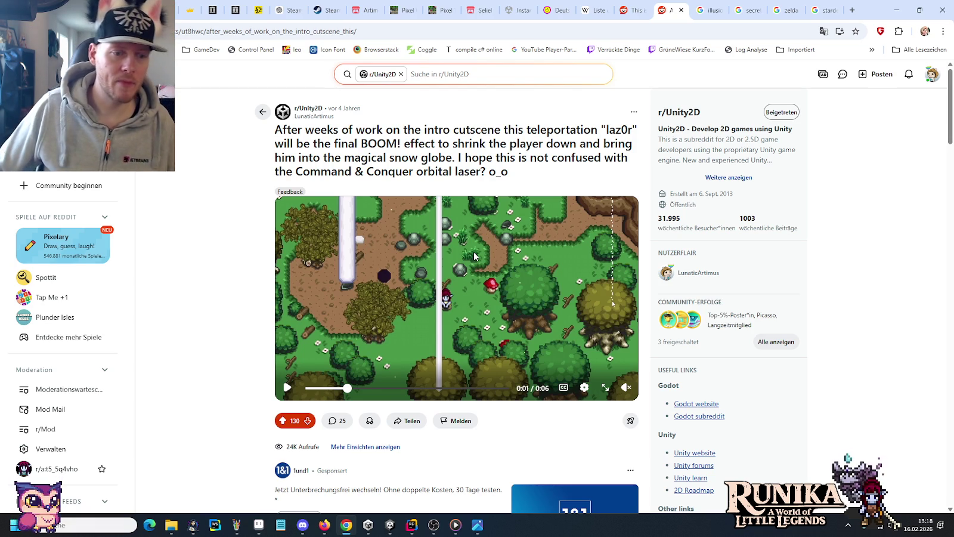
Step: Read the laz0r thread to the bottom, where the author confirms the game is made in Unity
scroll(235, 306, "down", 5)
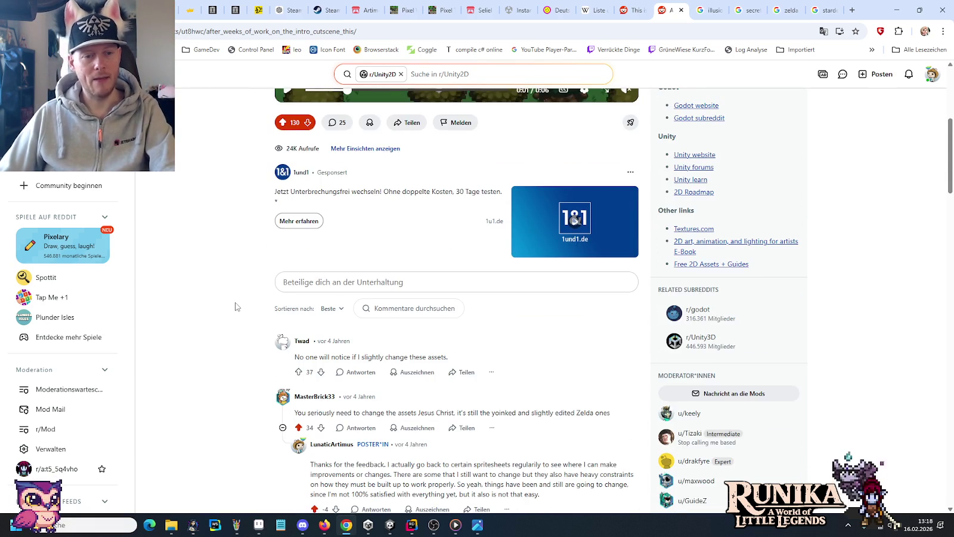
scroll(228, 293, "down", 5)
scroll(226, 293, "down", 5)
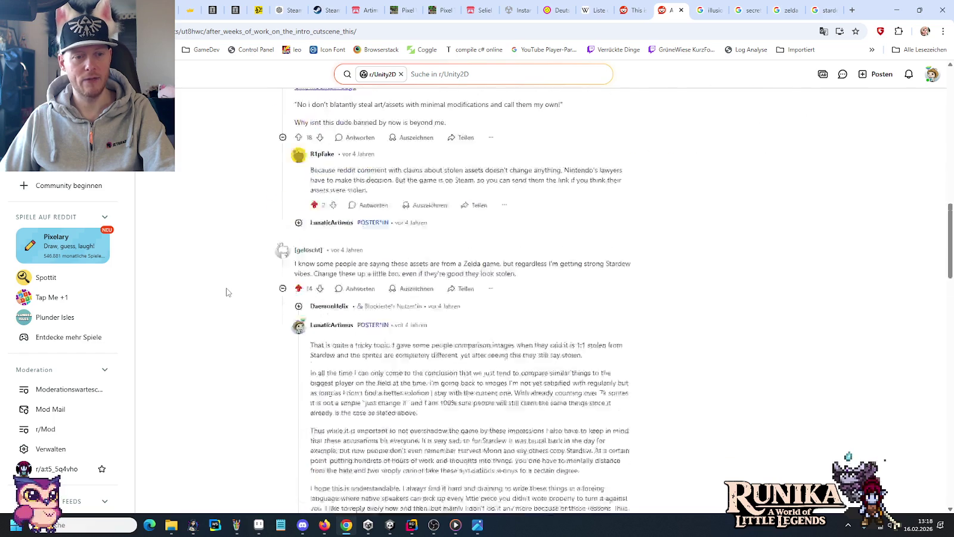
scroll(227, 292, "down", 5)
scroll(226, 292, "up", 3)
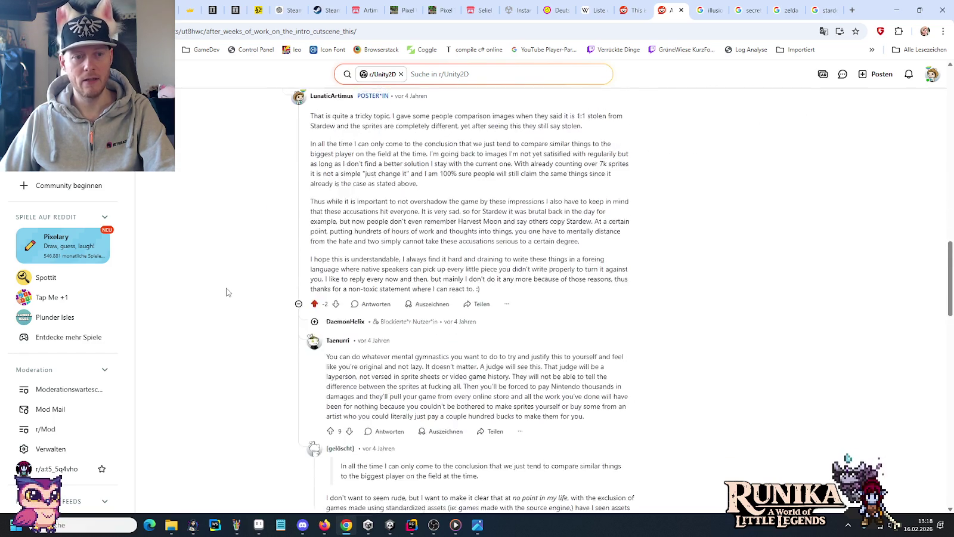
scroll(227, 292, "up", 3)
scroll(226, 292, "down", 2)
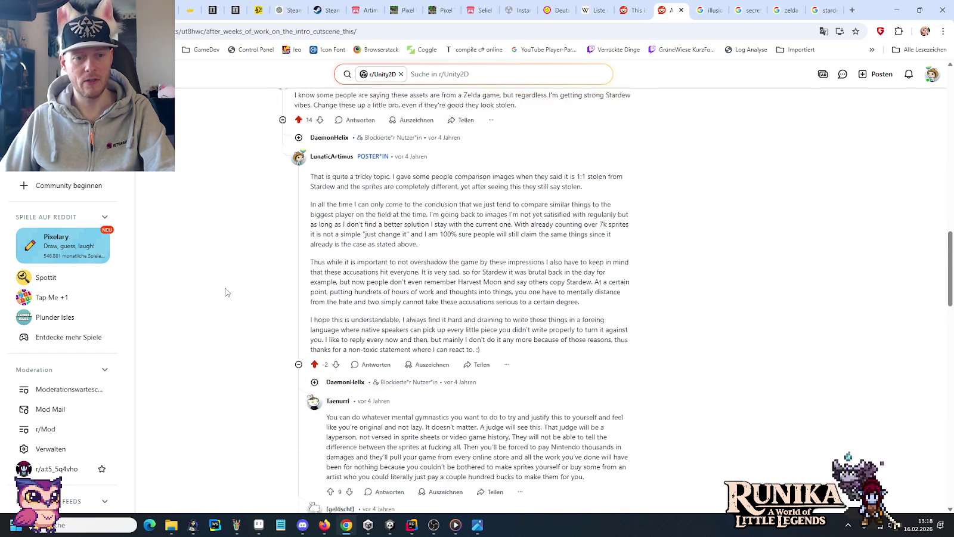
scroll(226, 293, "down", 5)
scroll(225, 292, "down", 5)
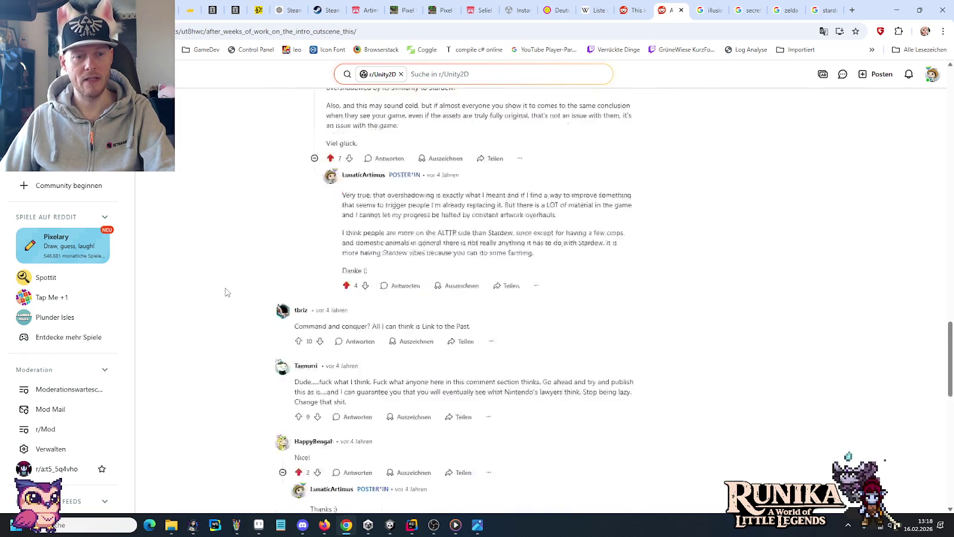
scroll(226, 292, "down", 3)
scroll(226, 292, "down", 3)
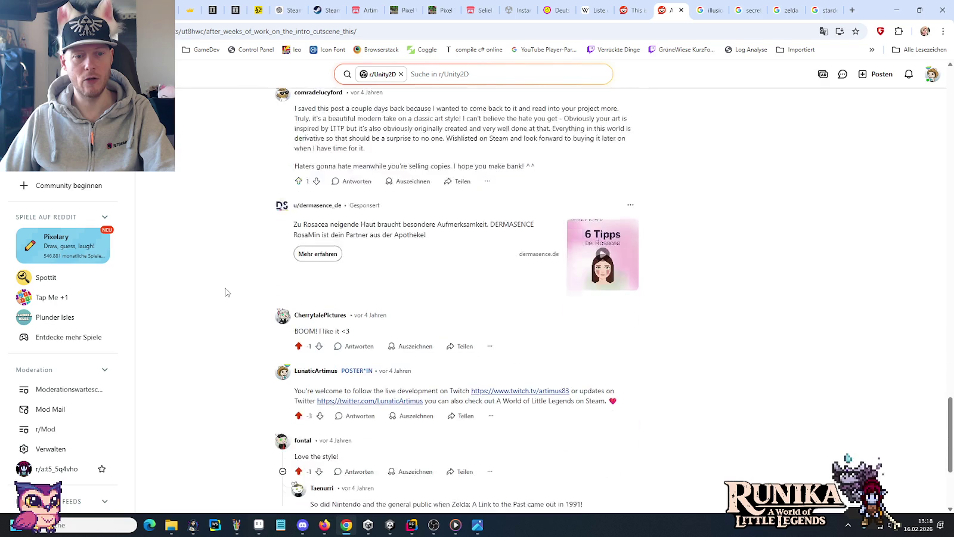
scroll(225, 292, "down", 3)
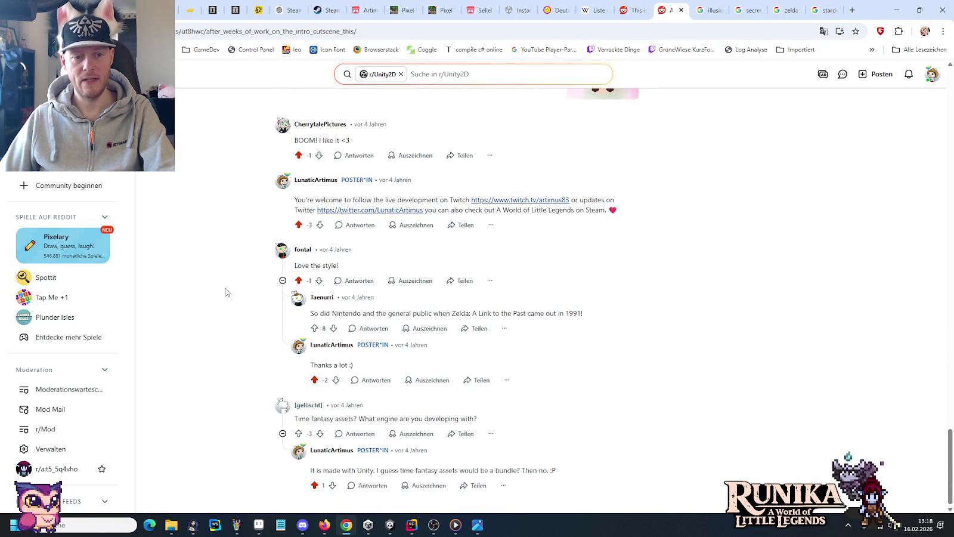
Step: Return to the developer's profile feed and scroll down to the older graveyard map post
key("alt+Left")
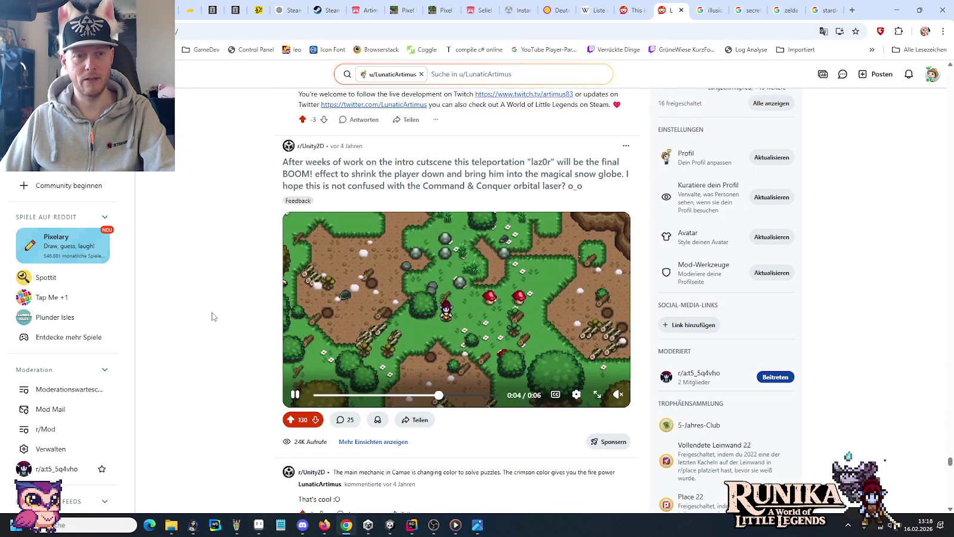
scroll(243, 388, "down", 5)
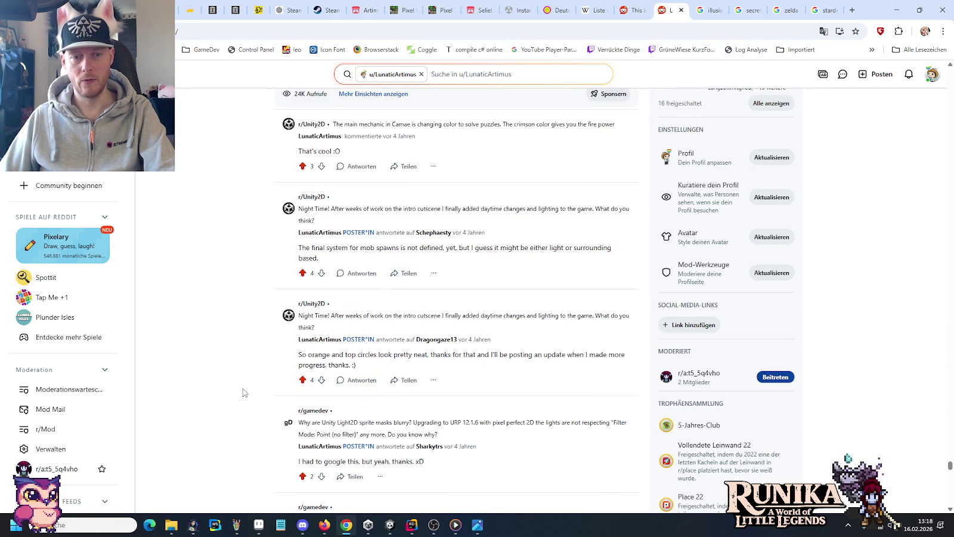
scroll(244, 389, "down", 2)
scroll(244, 388, "down", 3)
scroll(243, 388, "down", 5)
scroll(242, 388, "down", 5)
scroll(242, 389, "down", 2)
scroll(242, 388, "down", 5)
scroll(243, 388, "down", 5)
scroll(243, 392, "down", 1)
scroll(243, 392, "down", 4)
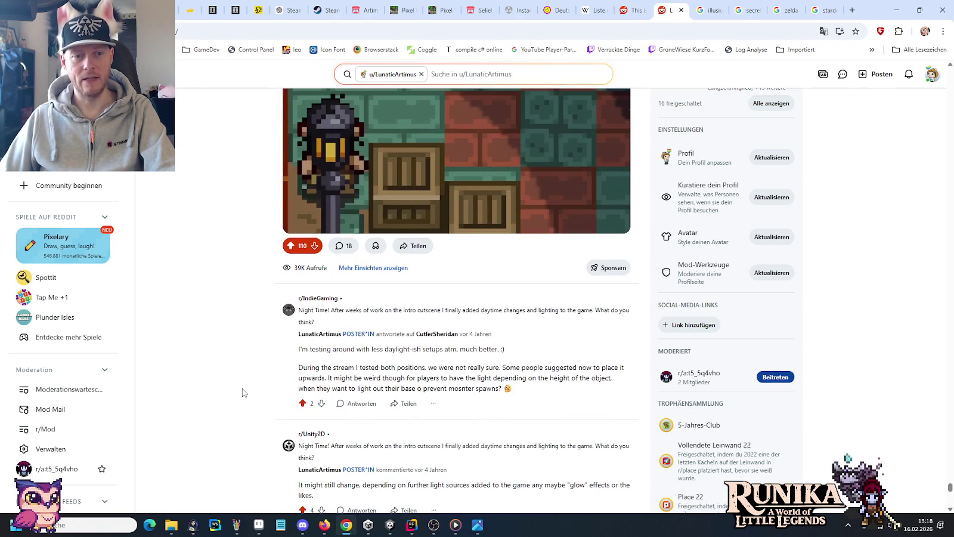
scroll(243, 392, "down", 3)
scroll(243, 392, "down", 3)
scroll(242, 392, "down", 3)
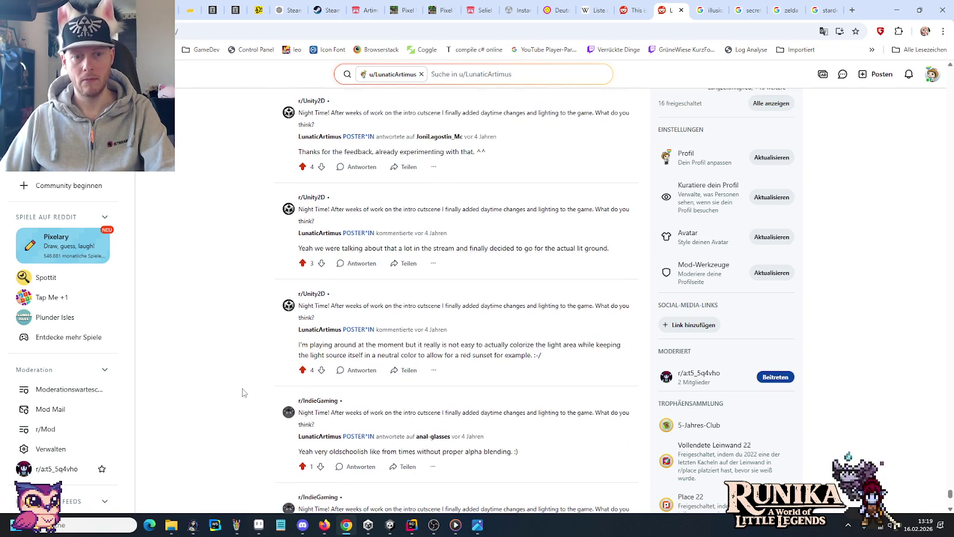
scroll(243, 392, "down", 1)
scroll(243, 392, "down", 5)
scroll(243, 392, "down", 4)
scroll(243, 393, "down", 3)
scroll(243, 393, "down", 3)
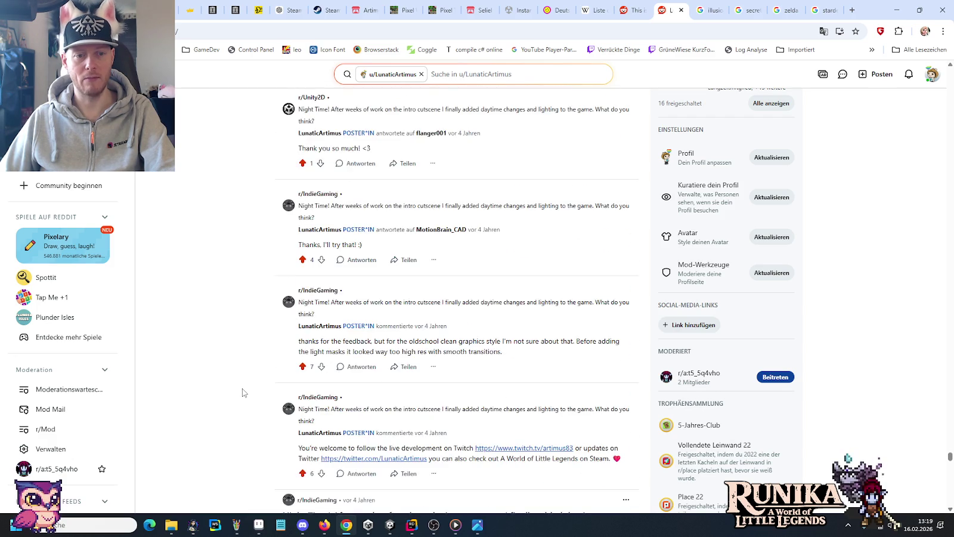
scroll(243, 392, "down", 3)
scroll(243, 392, "down", 2)
scroll(242, 393, "down", 3)
scroll(243, 392, "down", 3)
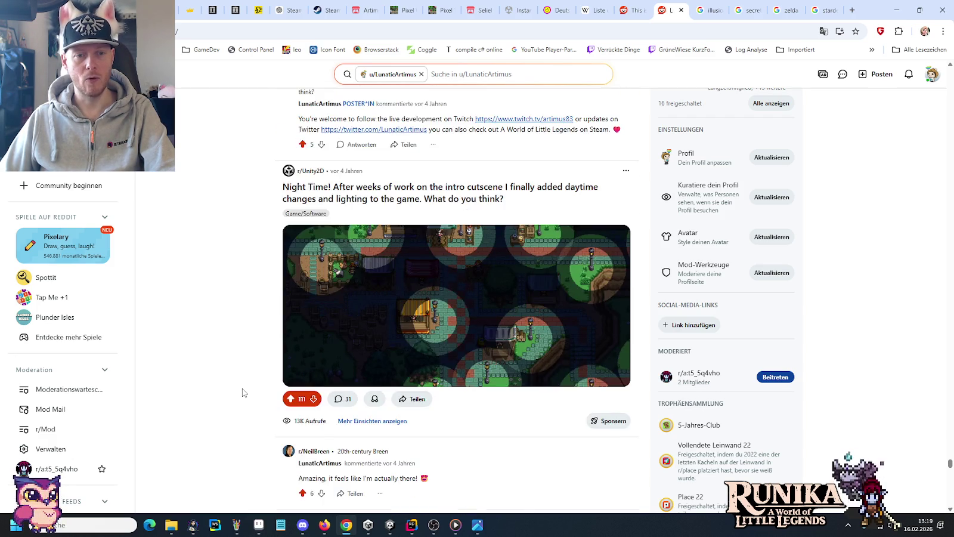
scroll(243, 392, "down", 3)
scroll(242, 392, "down", 3)
scroll(243, 393, "down", 3)
scroll(242, 392, "down", 5)
Step: Open the graveyard-building post on its own page
scroll(243, 393, "up", 2)
scroll(243, 393, "up", 2)
left_click(348, 313)
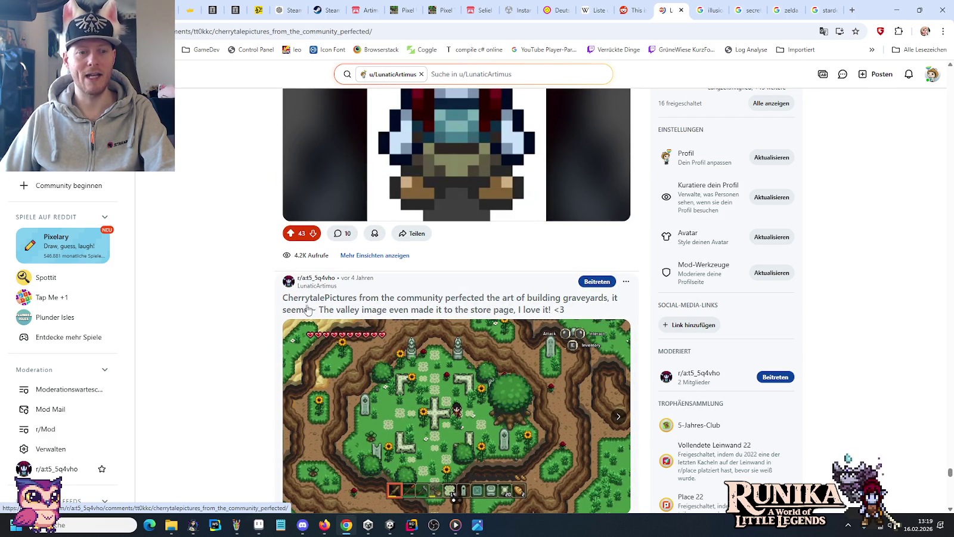
Step: Skim the graveyard post's comments about copied tile artwork, then go back to the profile feed
scroll(231, 381, "down", 1)
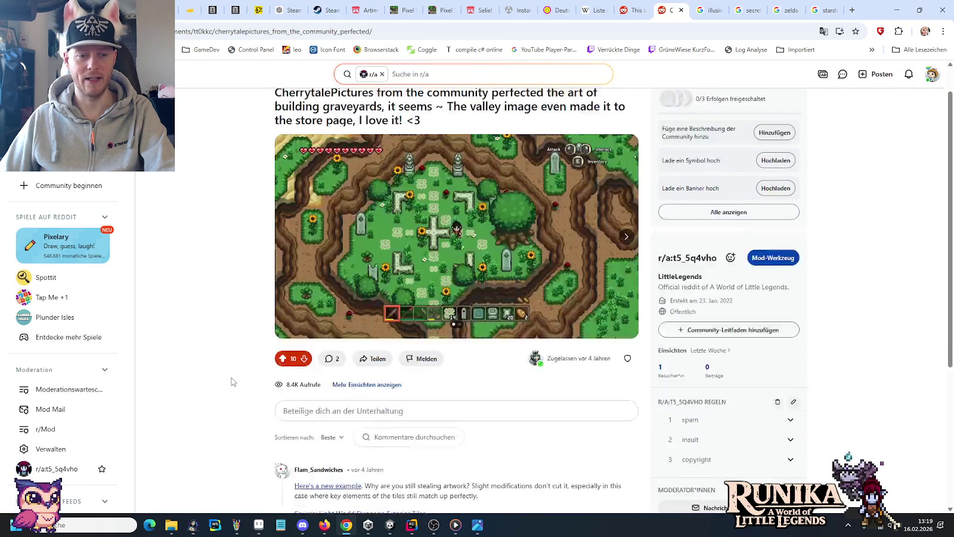
scroll(233, 382, "down", 3)
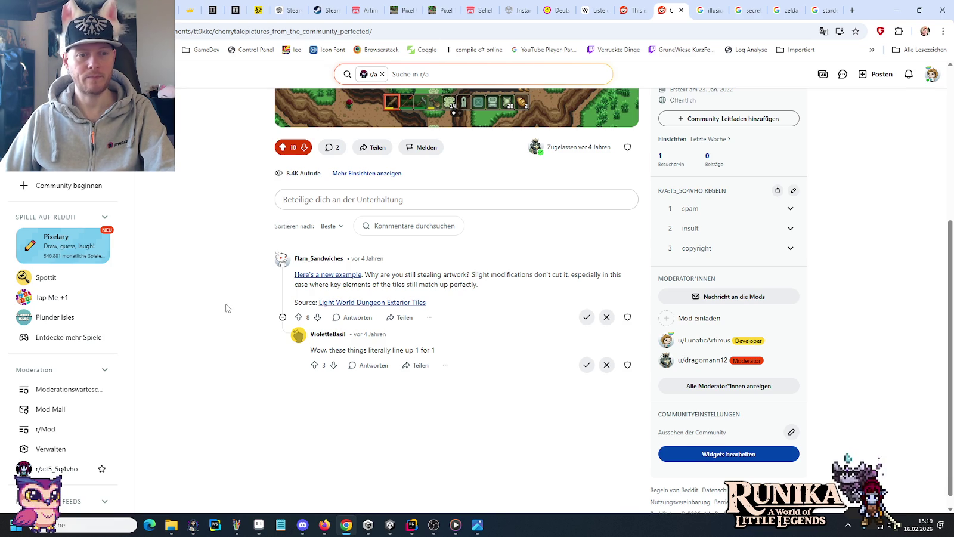
scroll(226, 308, "up", 4)
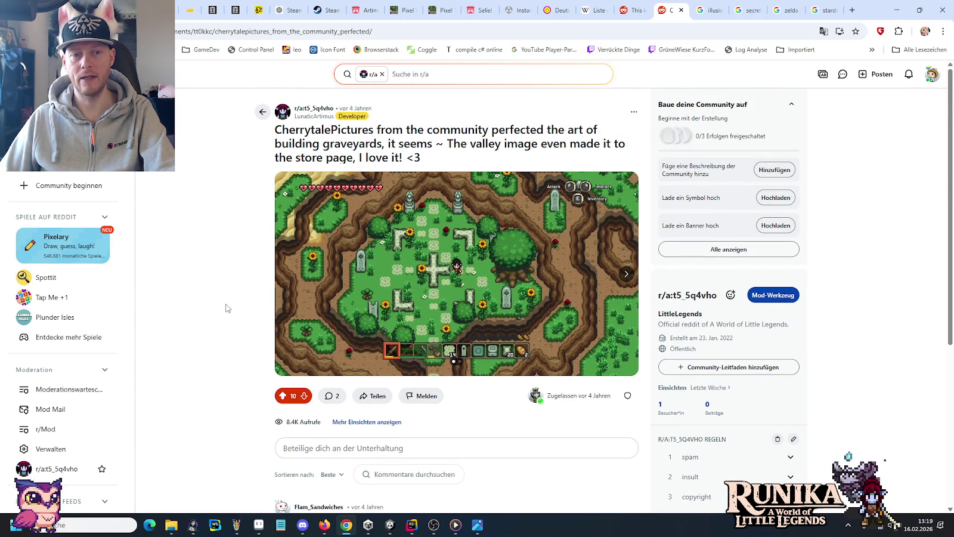
key("alt+Left")
Step: Read the author's replies defending the game's art style under the r/Unity2D post
scroll(226, 308, "down", 5)
scroll(226, 308, "down", 2)
scroll(226, 307, "down", 4)
scroll(226, 308, "down", 3)
scroll(226, 308, "down", 6)
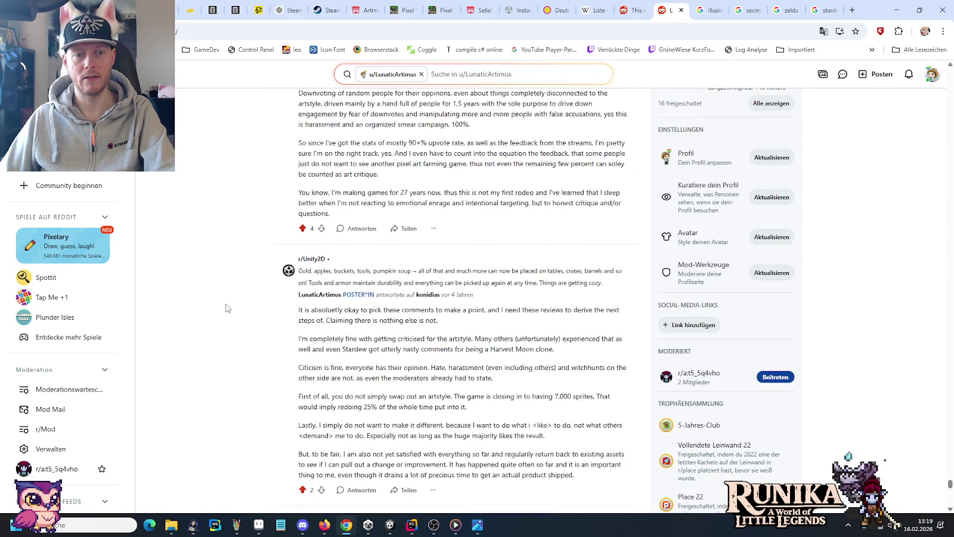
scroll(225, 308, "up", 5)
scroll(225, 308, "up", 5)
scroll(226, 308, "up", 5)
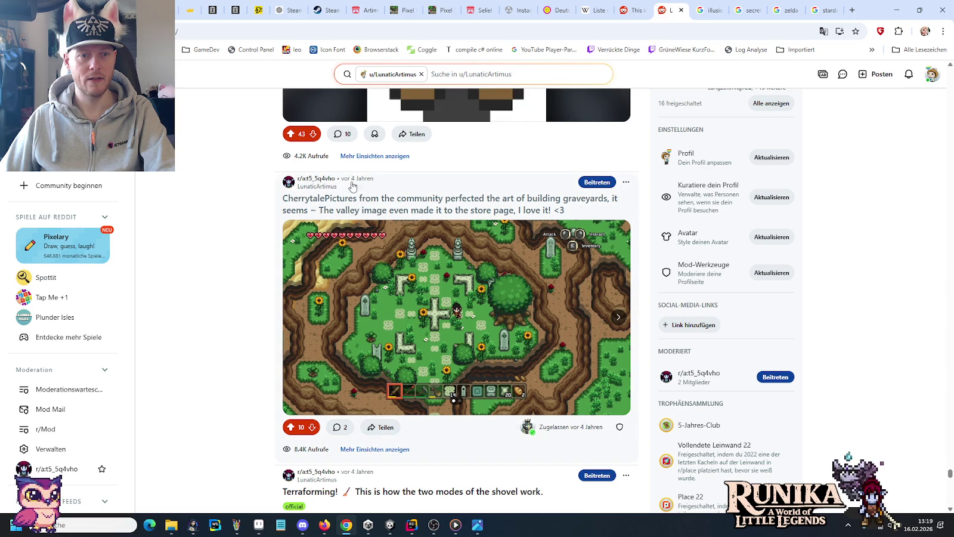
mouse_move(357, 179)
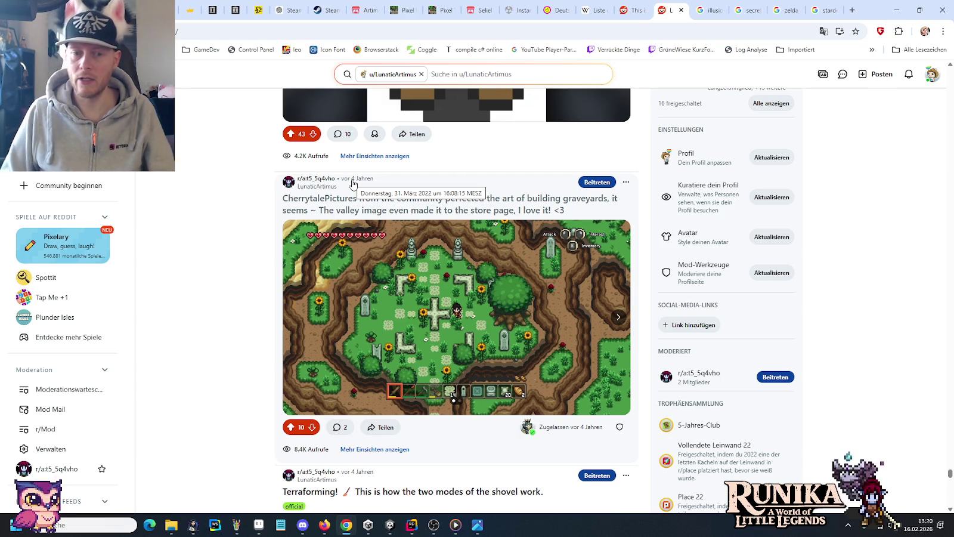
Step: Scroll further down and open the r/Unity2D 'Gold, apples, buckets, tools, pumpkin soup' post
scroll(230, 258, "down", 6)
scroll(220, 266, "down", 4)
scroll(219, 266, "down", 3)
scroll(220, 266, "down", 2)
scroll(219, 266, "down", 3)
scroll(219, 266, "down", 3)
scroll(220, 267, "down", 3)
scroll(219, 266, "down", 3)
scroll(220, 266, "down", 3)
scroll(219, 266, "down", 3)
scroll(221, 266, "down", 3)
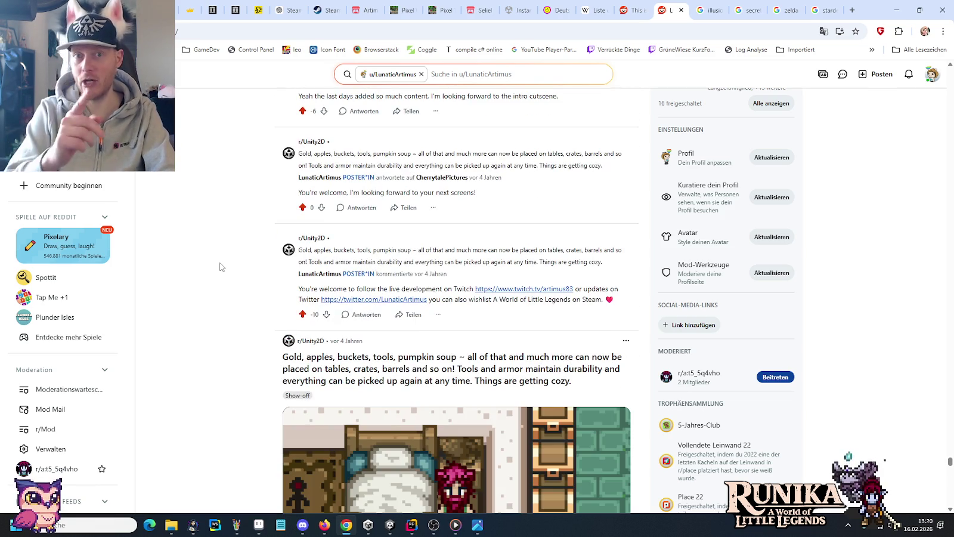
scroll(226, 266, "down", 1)
scroll(226, 267, "down", 3)
scroll(226, 267, "down", 2)
scroll(226, 266, "down", 1)
scroll(227, 268, "down", 4)
scroll(226, 270, "up", 5)
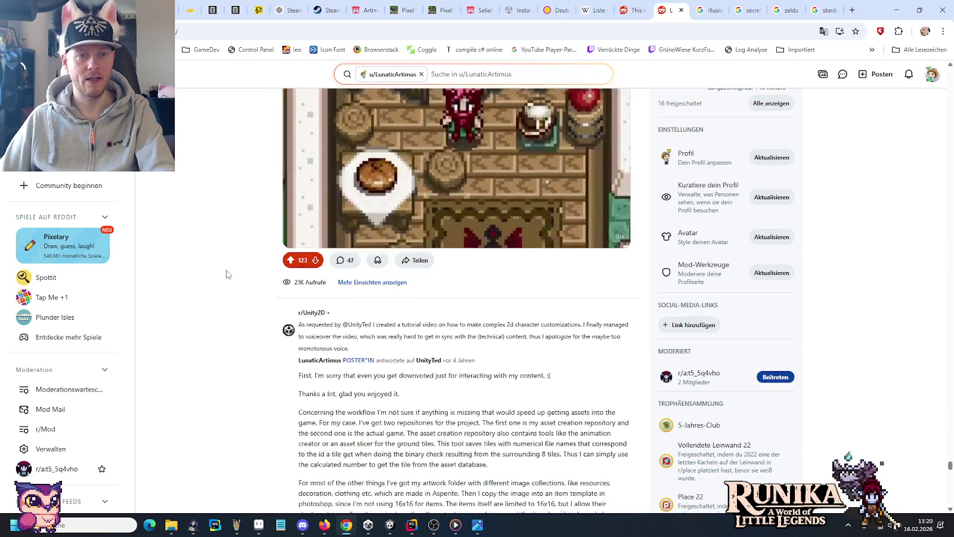
scroll(225, 272, "up", 3)
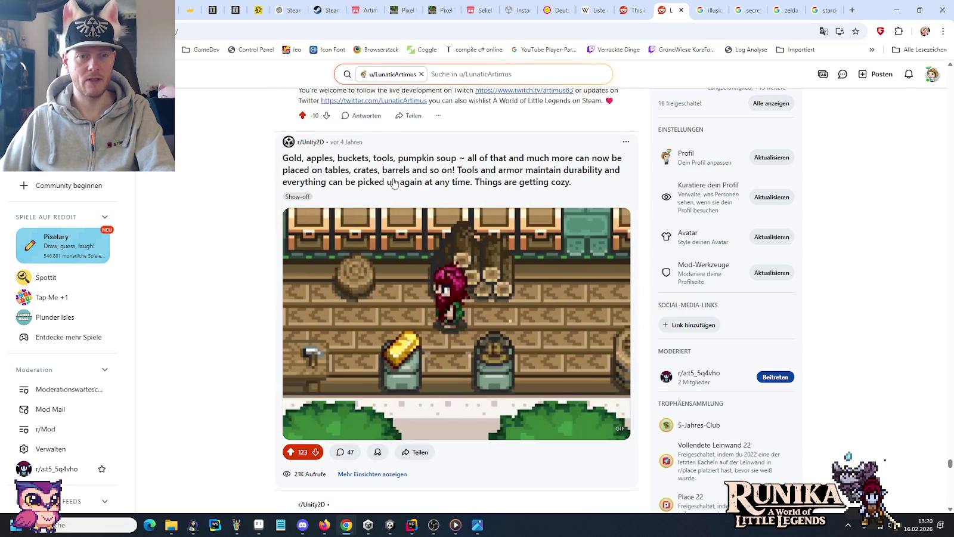
left_click(387, 194)
Step: Scroll the pumpkin-soup comments and expand the 'game will become bigger' comment and the developer's reply
scroll(238, 401, "down", 3)
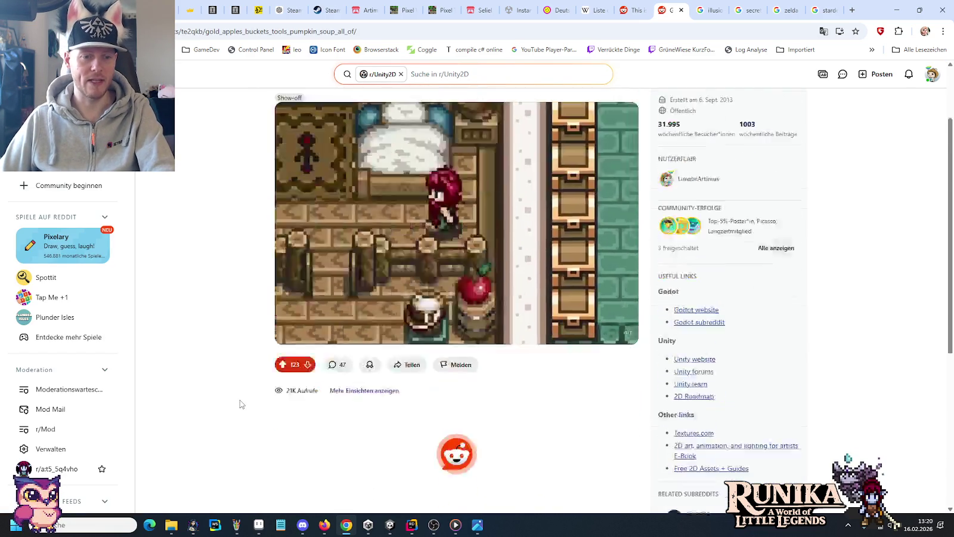
scroll(239, 400, "down", 5)
scroll(235, 400, "down", 3)
scroll(235, 400, "down", 1)
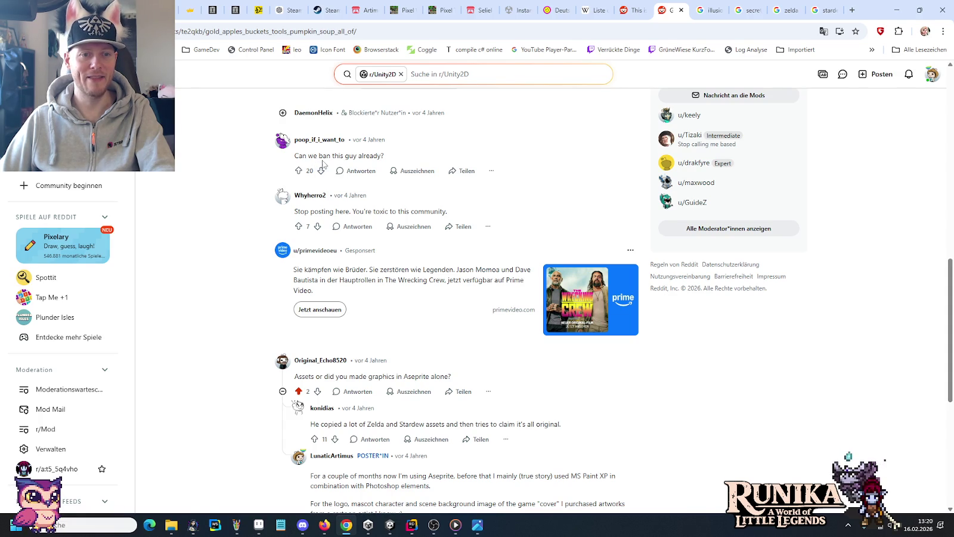
scroll(241, 278, "down", 2)
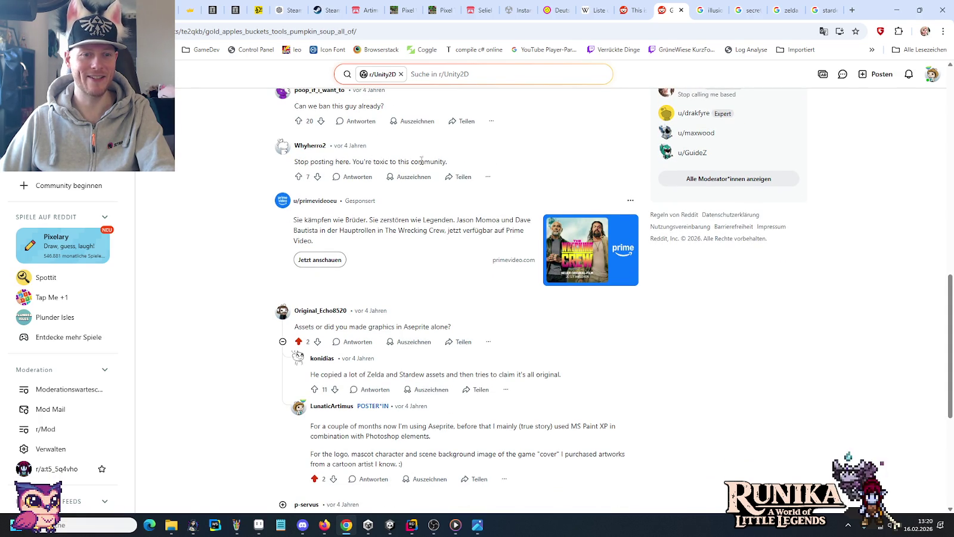
scroll(207, 323, "down", 3)
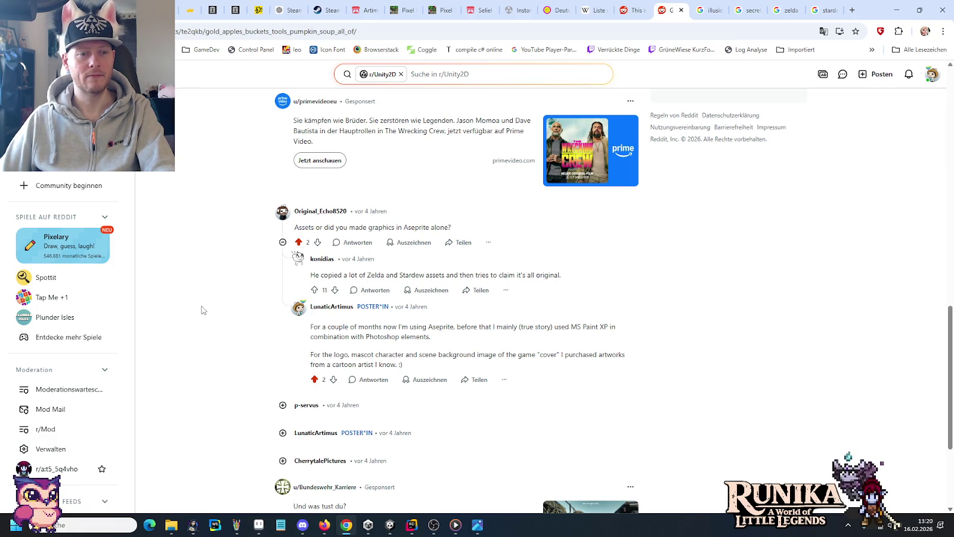
scroll(201, 309, "down", 3)
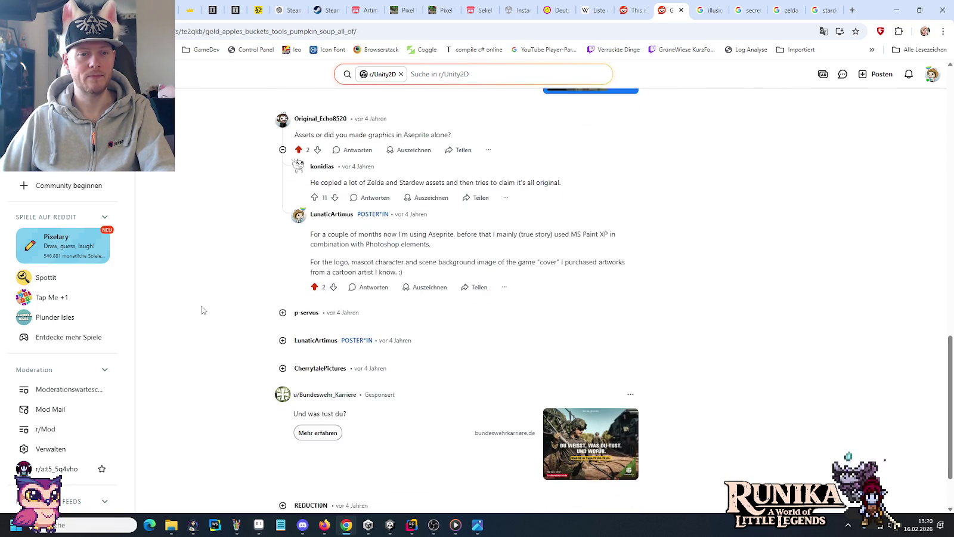
scroll(201, 310, "down", 2)
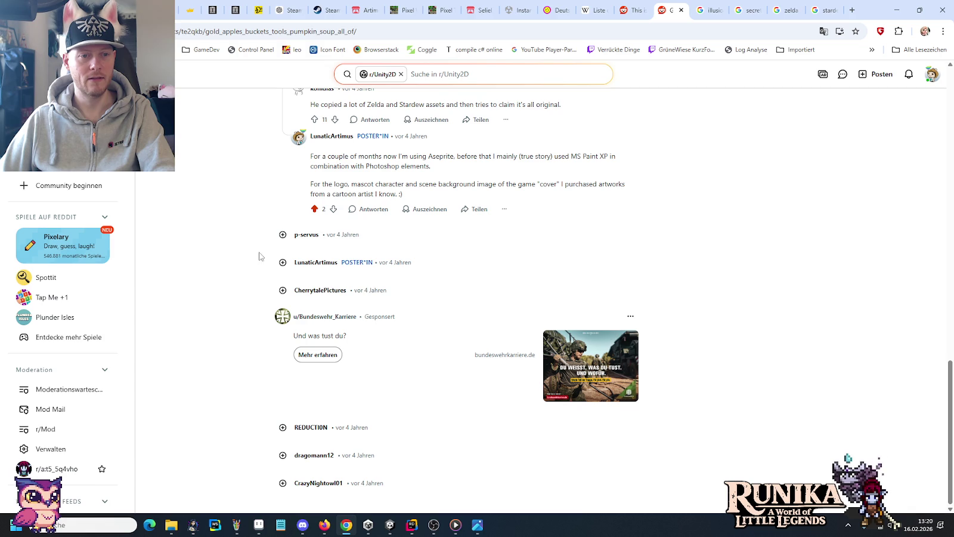
left_click(283, 235)
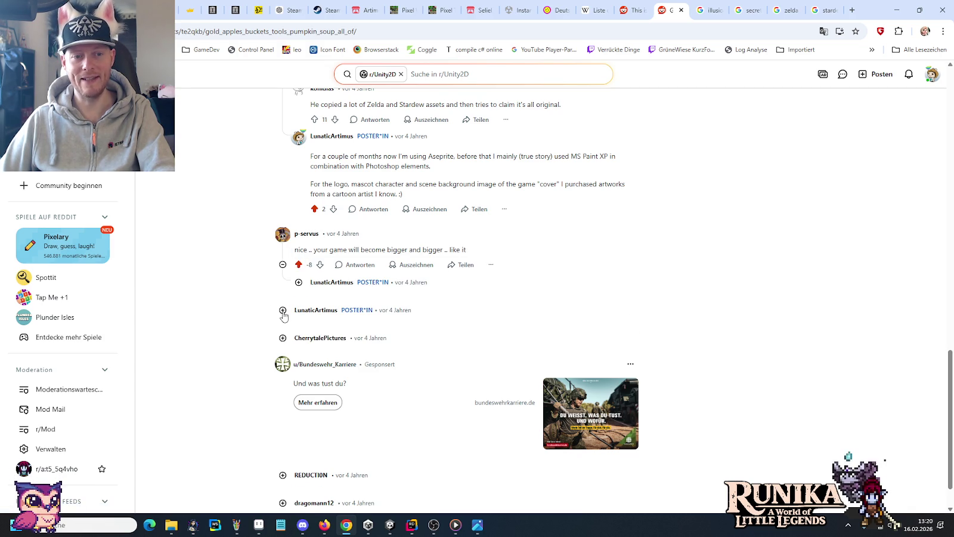
left_click(283, 310)
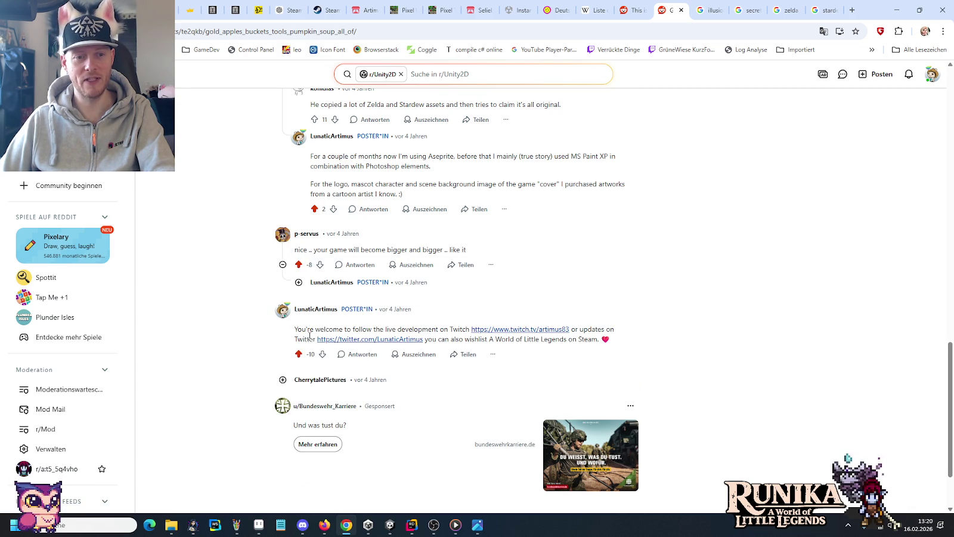
Step: Expand the little-town, 'nice work', last and 'Really cute!' comments, then return to the profile feed
scroll(277, 323, "down", 1)
left_click(283, 290)
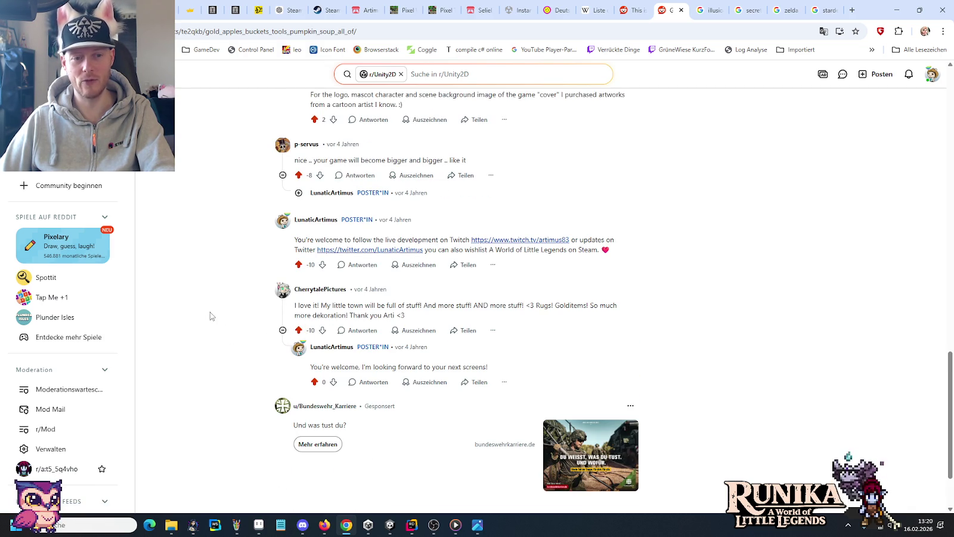
scroll(210, 312, "down", 1)
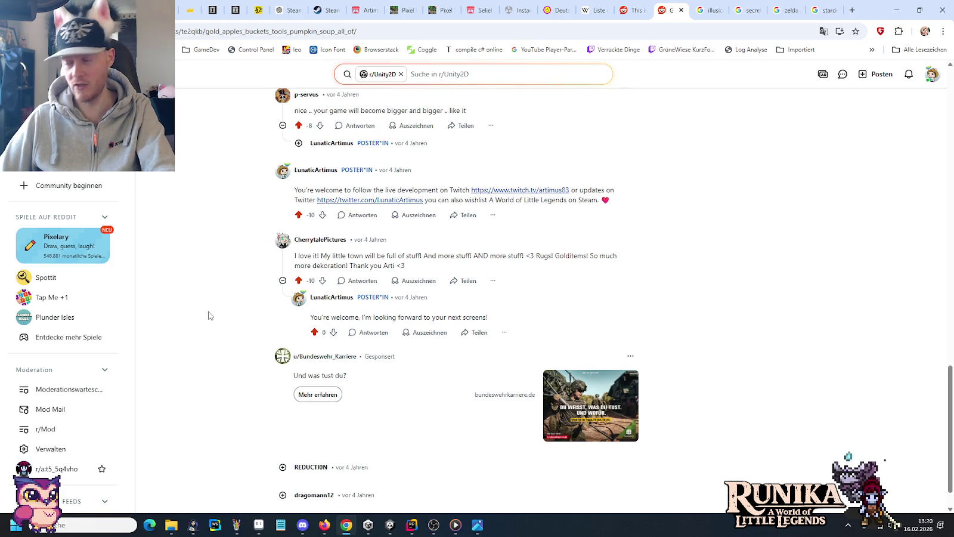
scroll(191, 319, "down", 1)
left_click(283, 455)
scroll(254, 439, "down", 1)
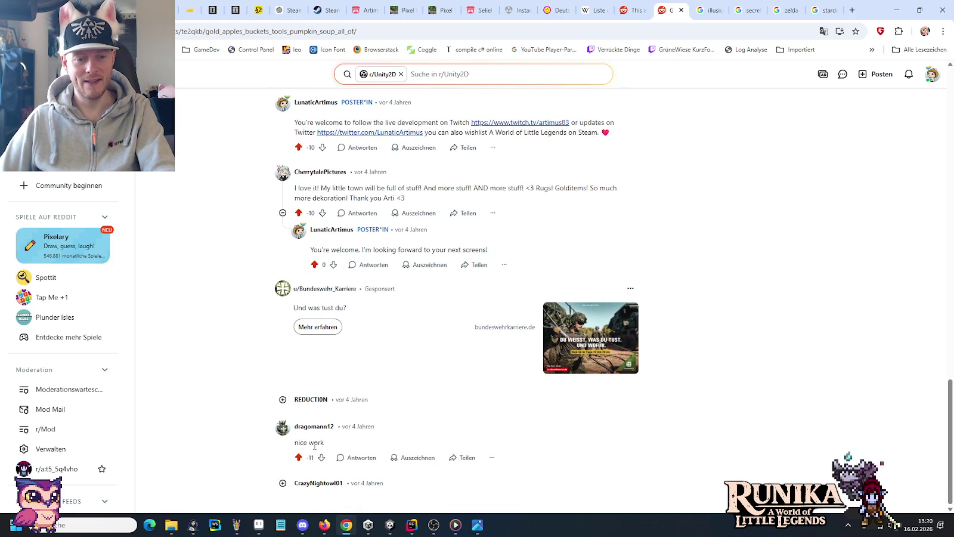
left_click(283, 483)
scroll(240, 449, "down", 1)
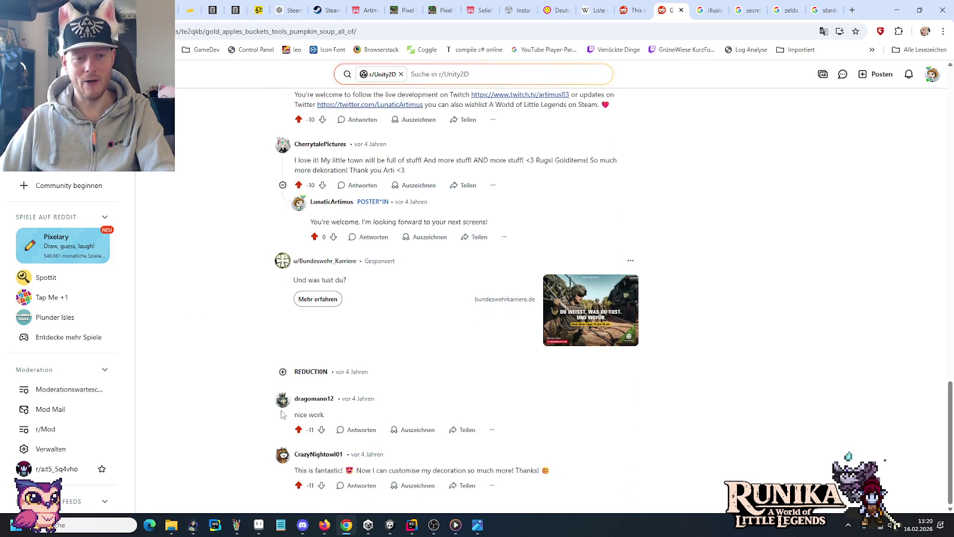
left_click(280, 373)
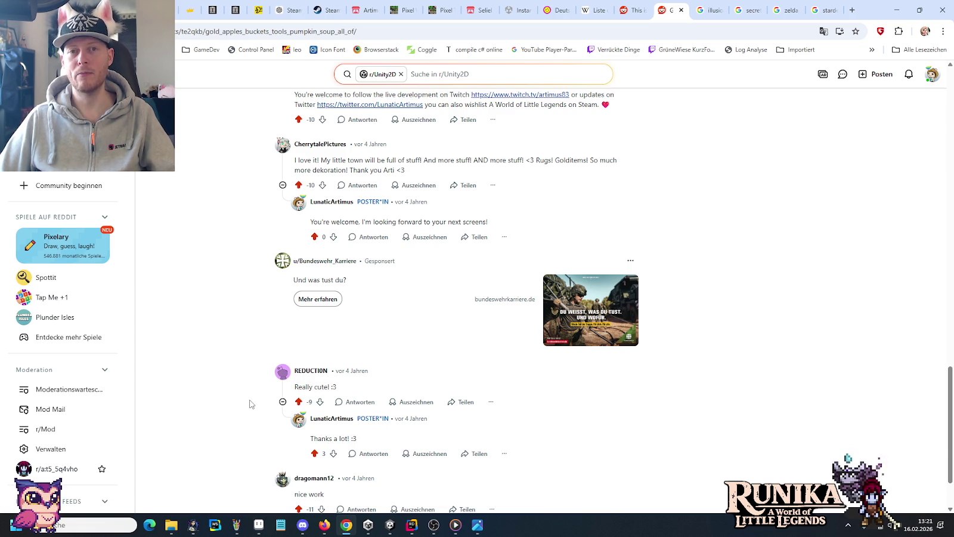
key("alt+Left")
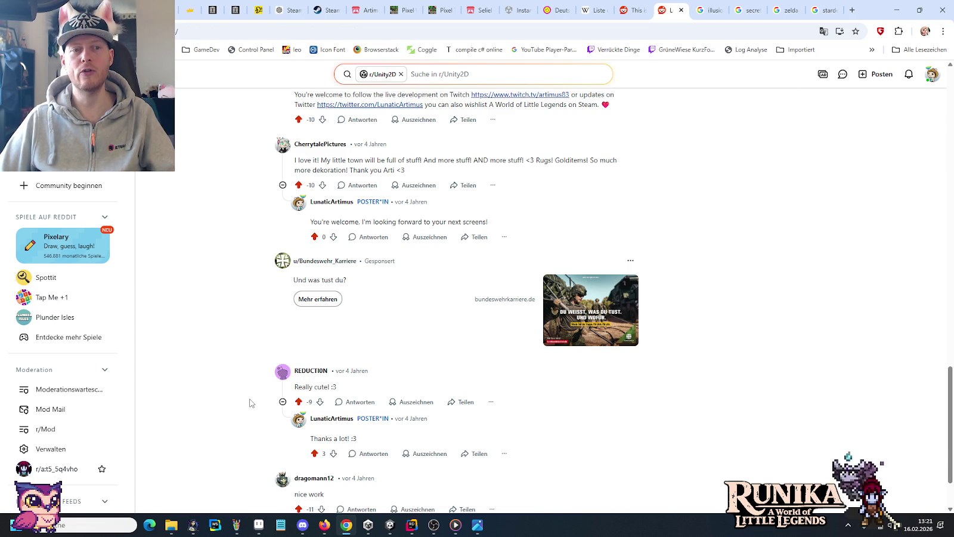
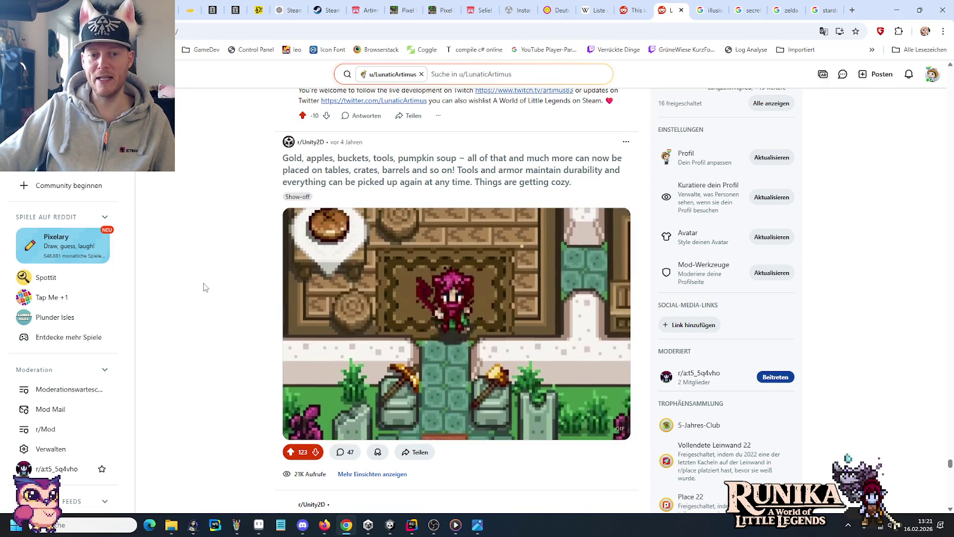
Step: Scroll through the Reddit profile posts, then minimize Chrome to bring Tiles-Dirt.png back in Aseprite
scroll(204, 287, "down", 2)
scroll(203, 287, "down", 3)
scroll(204, 287, "down", 3)
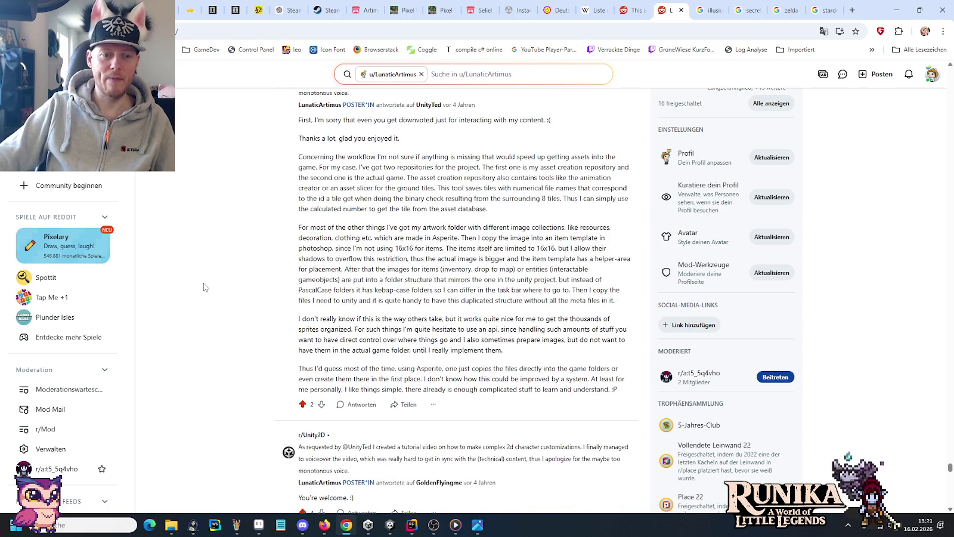
scroll(203, 287, "up", 3)
scroll(203, 286, "up", 2)
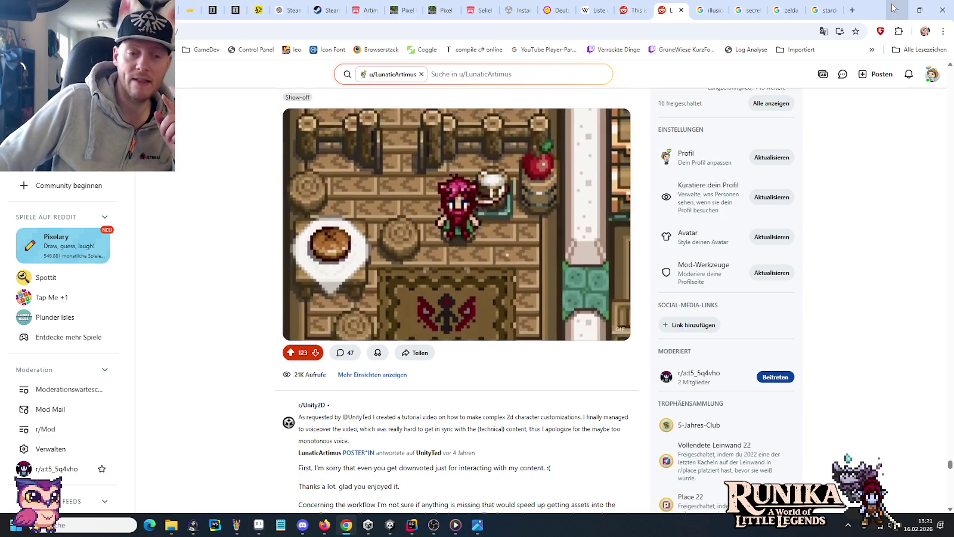
left_click(893, 8)
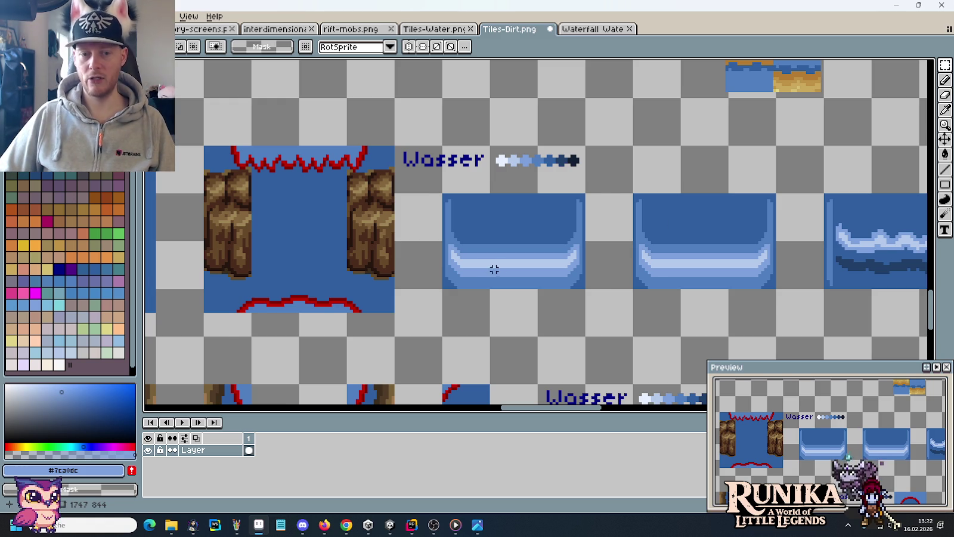
Step: Select the 44x5 light highlight strip on the Wasser tile and nudge it up two pixels
scroll(511, 272, "up", 1)
scroll(542, 270, "up", 1)
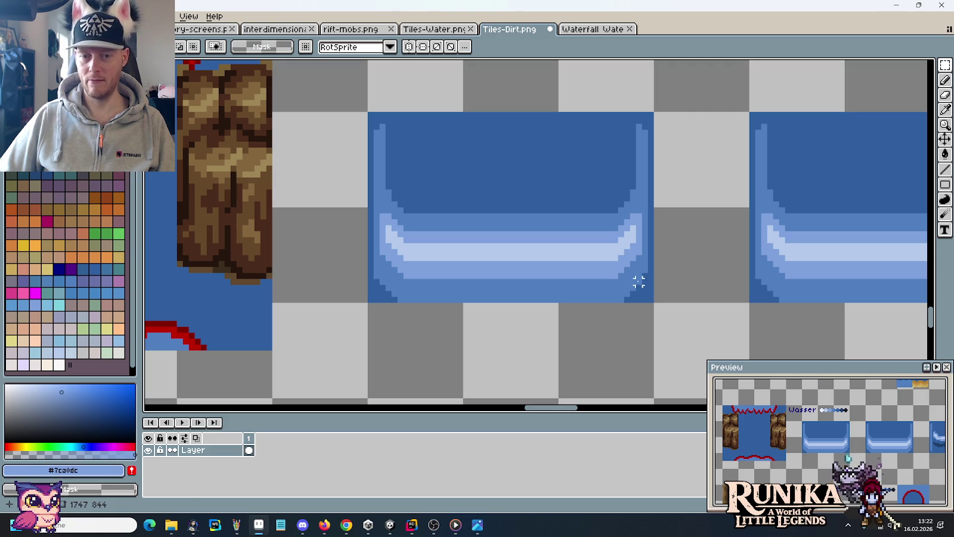
left_click_drag(639, 282, 382, 258)
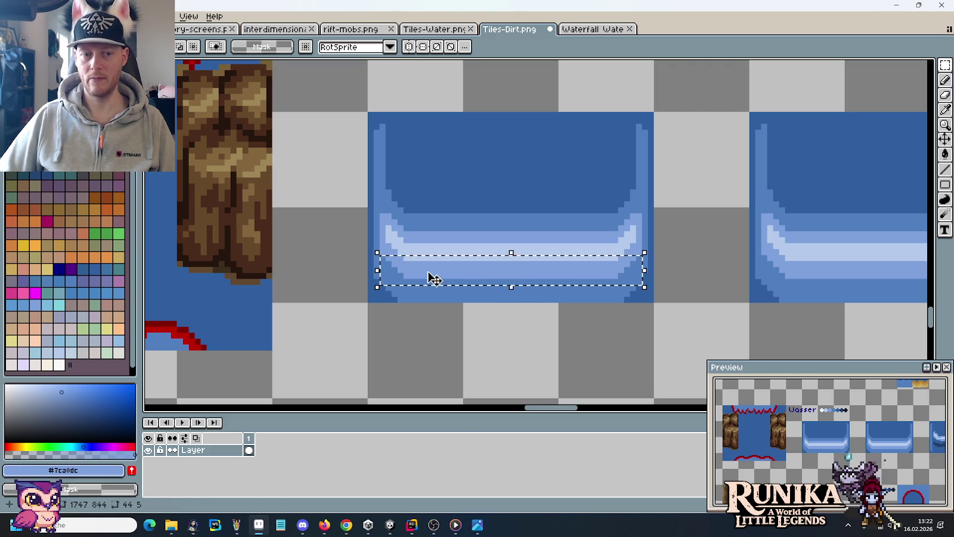
left_click(429, 274)
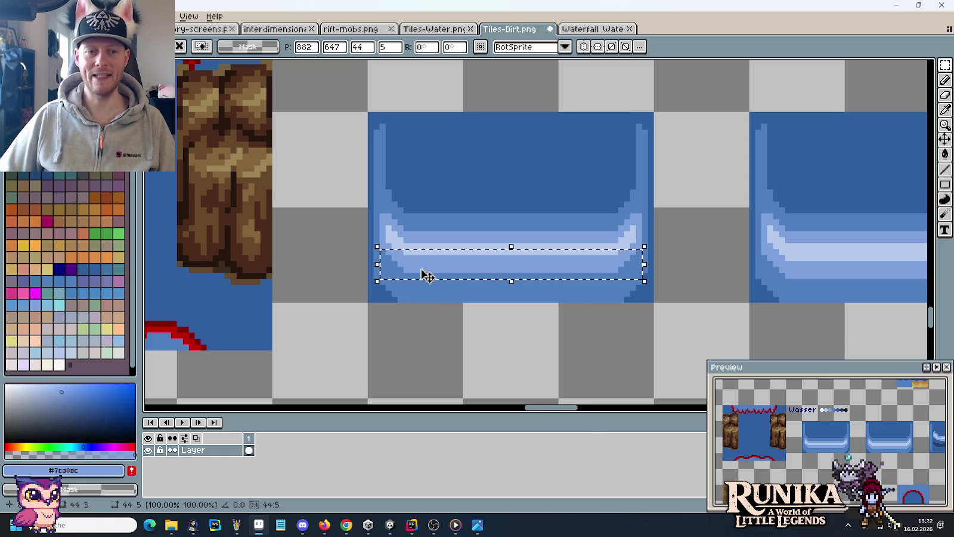
key("ctrl+d")
mouse_move(383, 281)
left_mouse_down()
mouse_move(567, 252)
mouse_move(643, 256)
left_mouse_up()
key("Up")
key("Up")
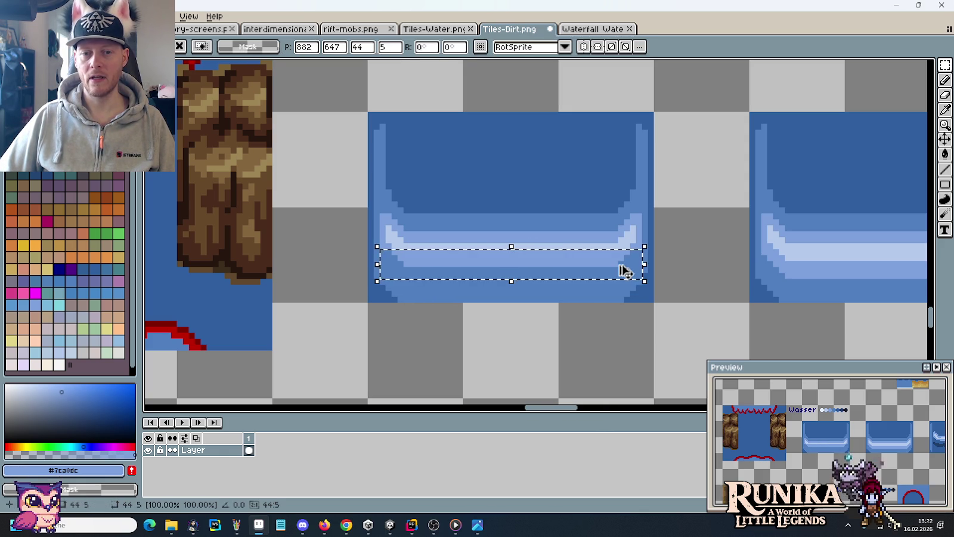
key("ctrl+d")
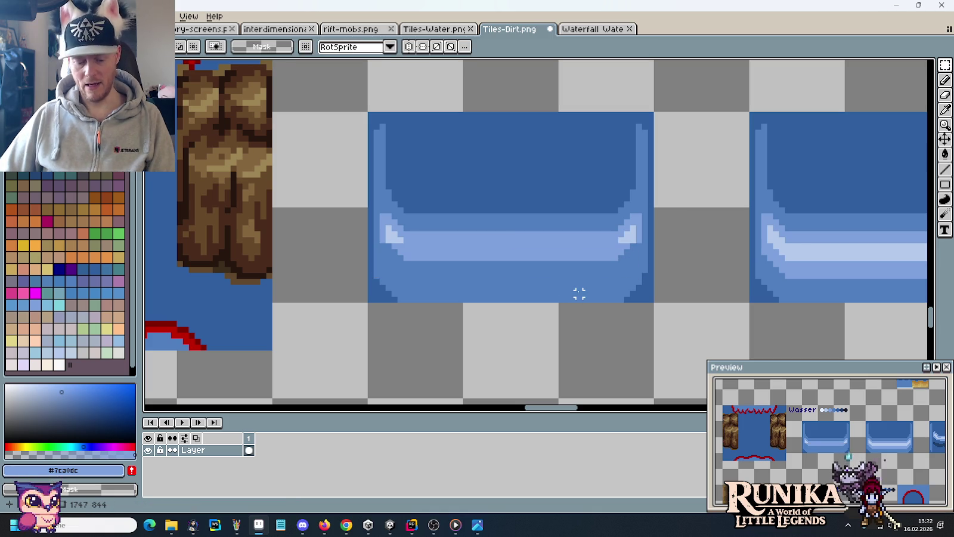
scroll(620, 263, "up", 1)
Step: Repaint the brightest highlight pixels in light blue #7ca0dc, then sample mid-blue #507fbf
key("b")
left_click(637, 232)
left_click(644, 228, "alt")
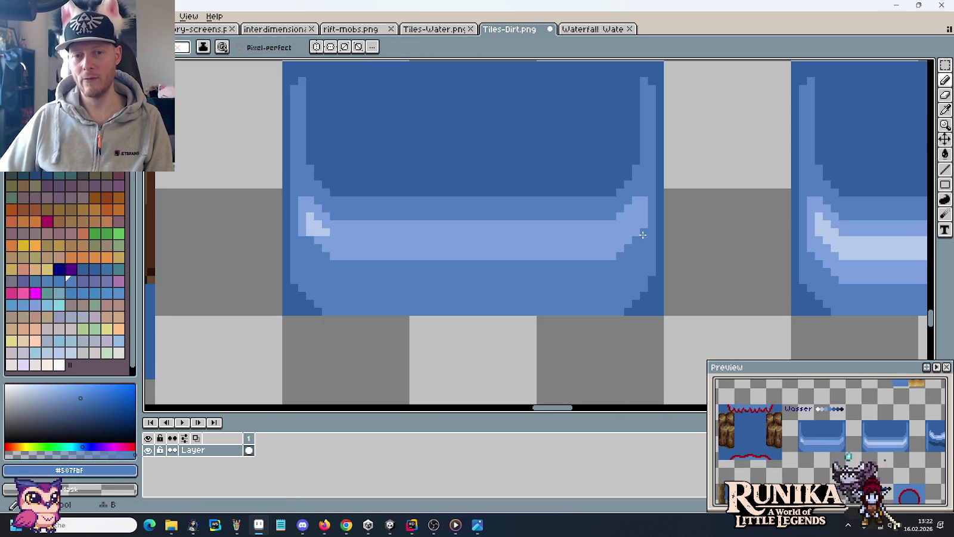
left_click(299, 231, "alt")
left_click_drag(325, 234, 311, 226)
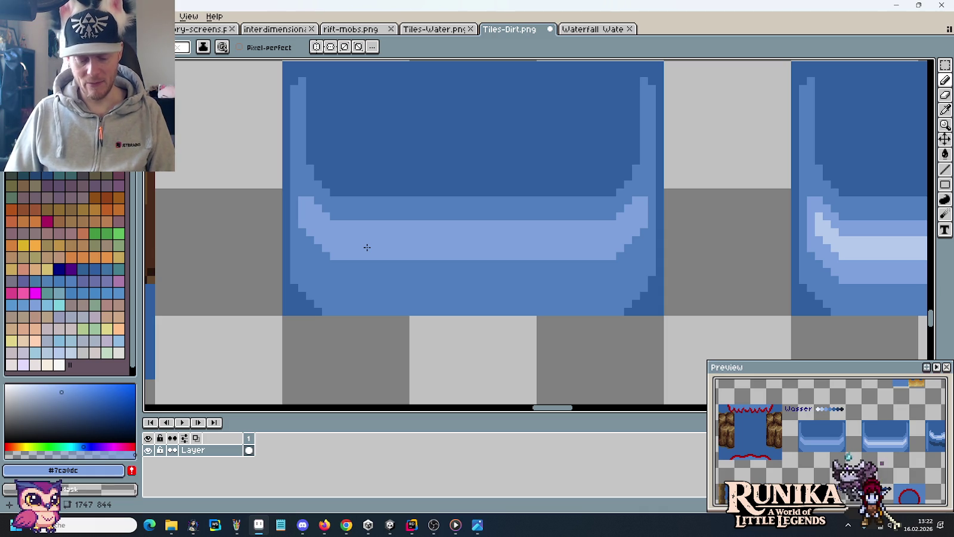
scroll(372, 232, "down", 2)
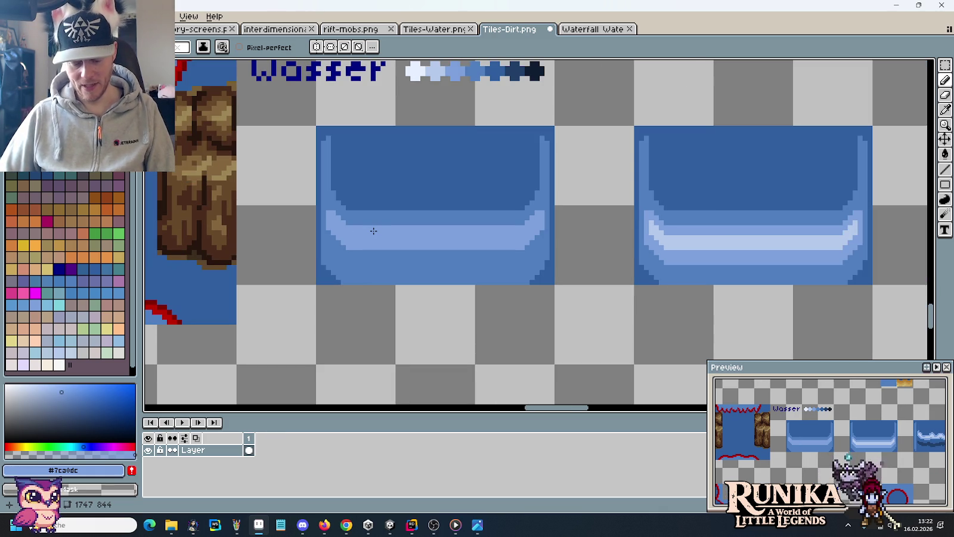
scroll(505, 217, "up", 1)
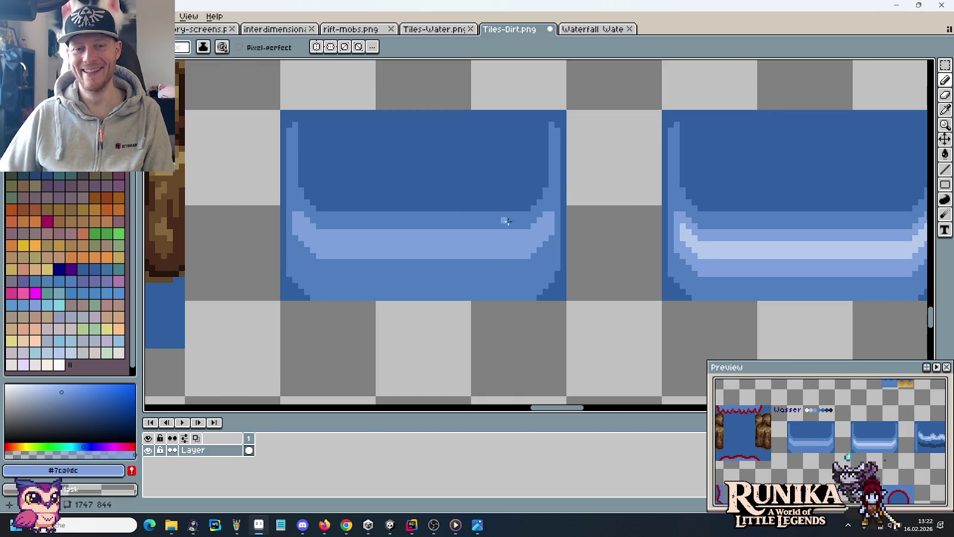
left_click(517, 217, "alt")
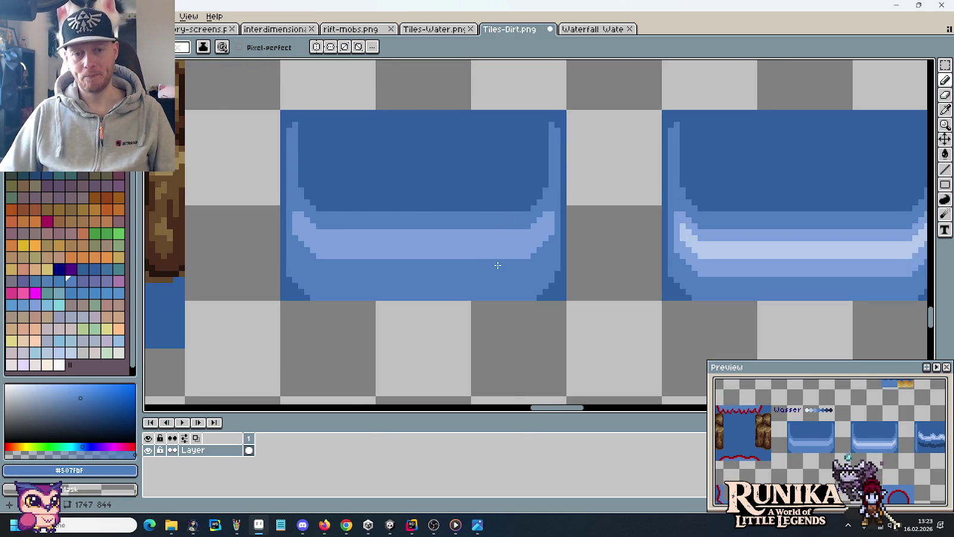
key("alt+Tab")
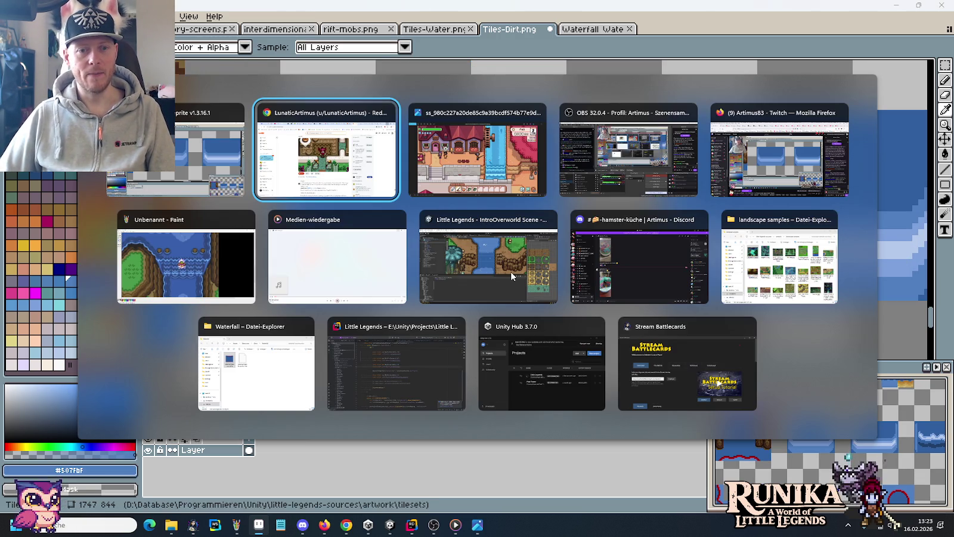
Step: Glance at the waterfall reference, eyedrop #305F9F, and pencil a line at the tile's bottom-left corner
key("alt+Tab")
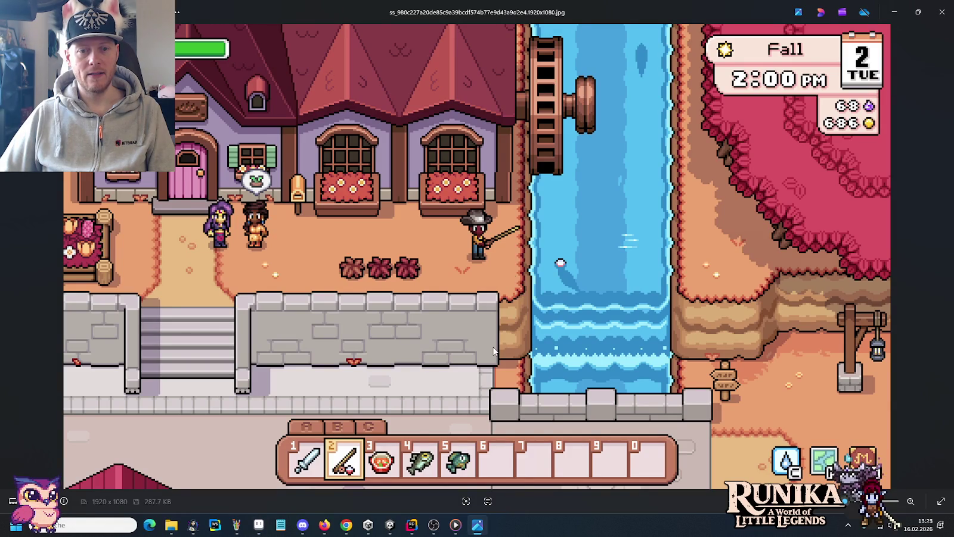
key("alt+Tab")
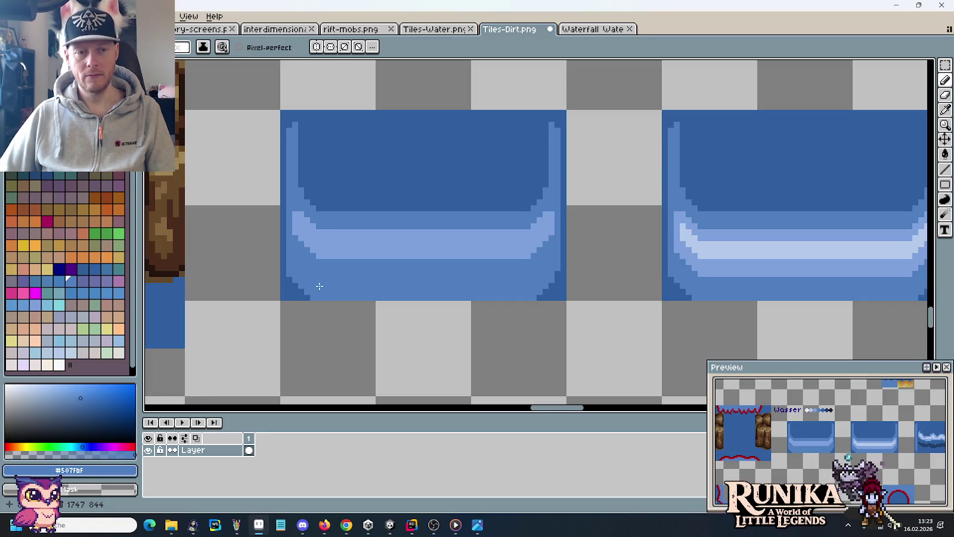
key("i")
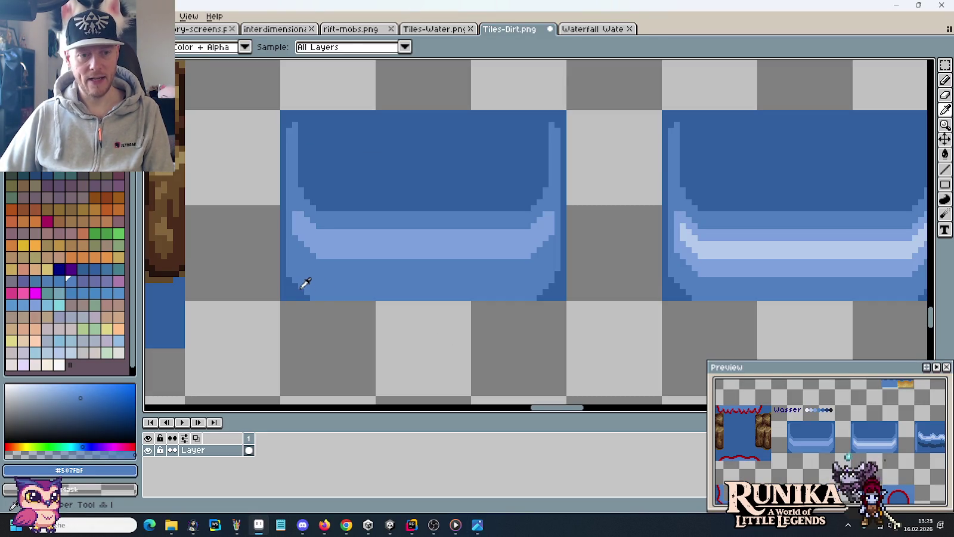
left_click(304, 283)
key("b")
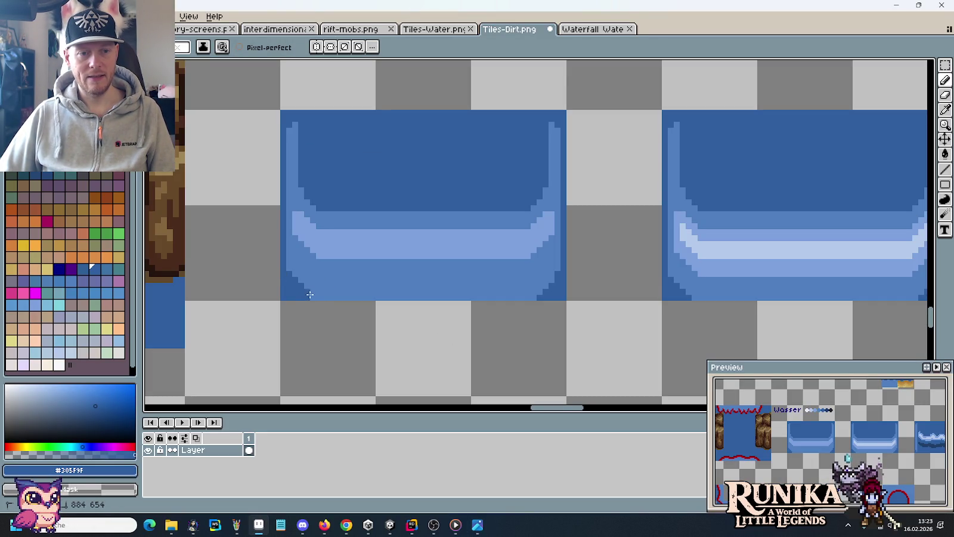
left_click_drag(287, 267, 311, 294)
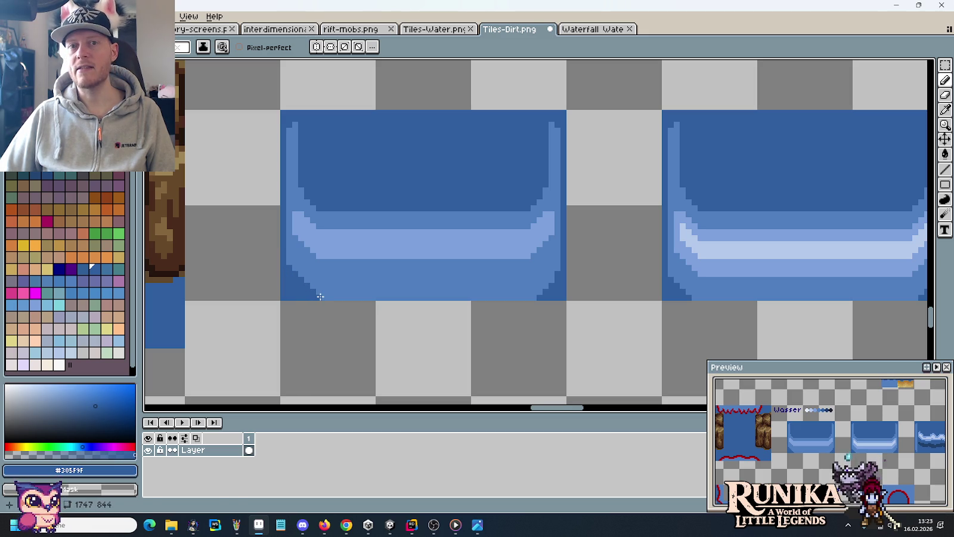
Step: Shift-click to carry the #305F9F line across the water tile's bottom edge
left_click(316, 292, "shift")
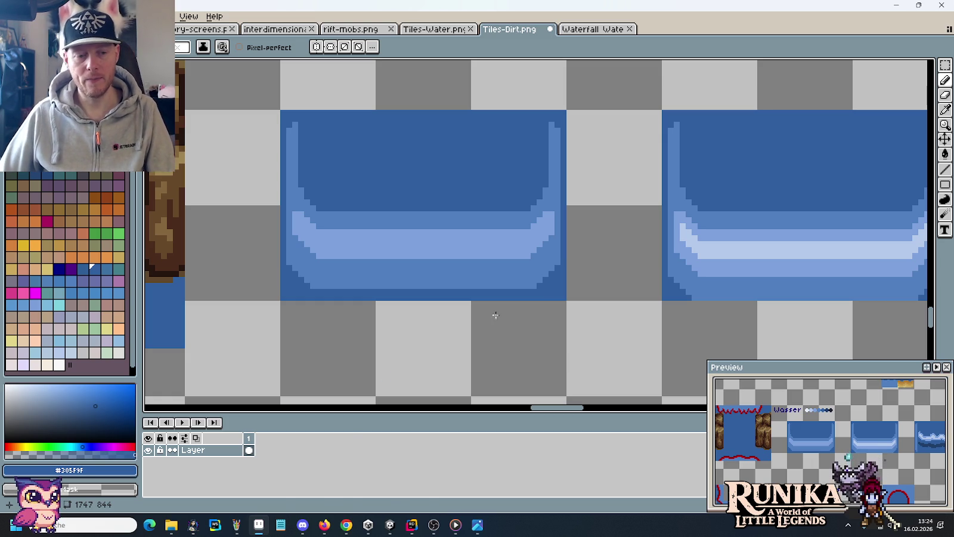
mouse_move(171, 525)
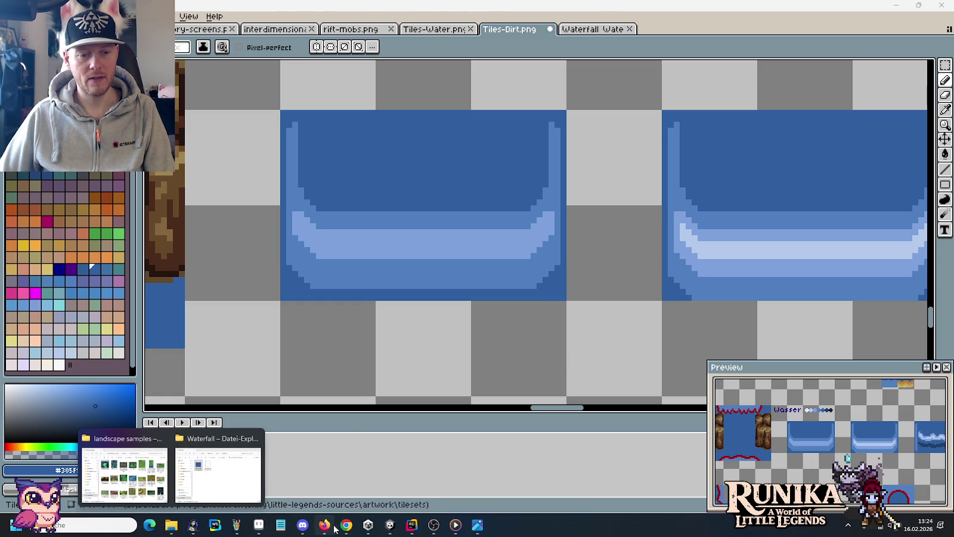
Step: Back in Chrome, scroll the Reddit profile down to the home totems post and open a new tab
left_click(345, 525)
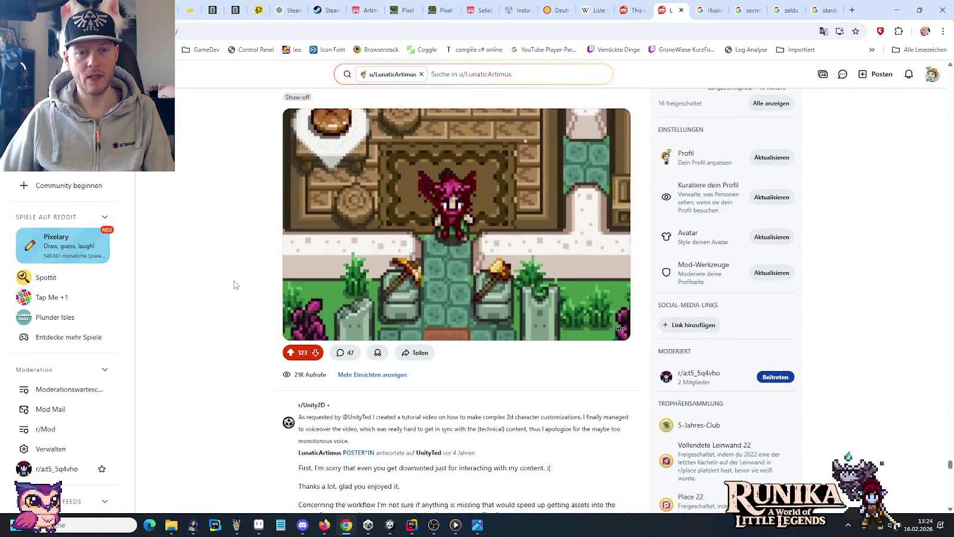
scroll(234, 284, "down", 5)
scroll(234, 285, "down", 5)
scroll(234, 285, "down", 5)
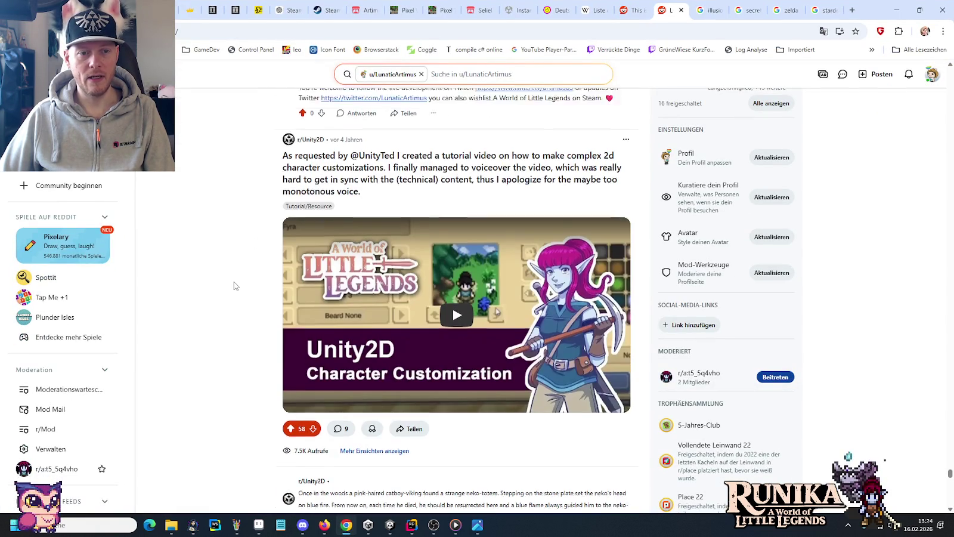
scroll(234, 281, "down", 4)
scroll(234, 282, "down", 4)
scroll(234, 282, "down", 4)
scroll(234, 282, "down", 2)
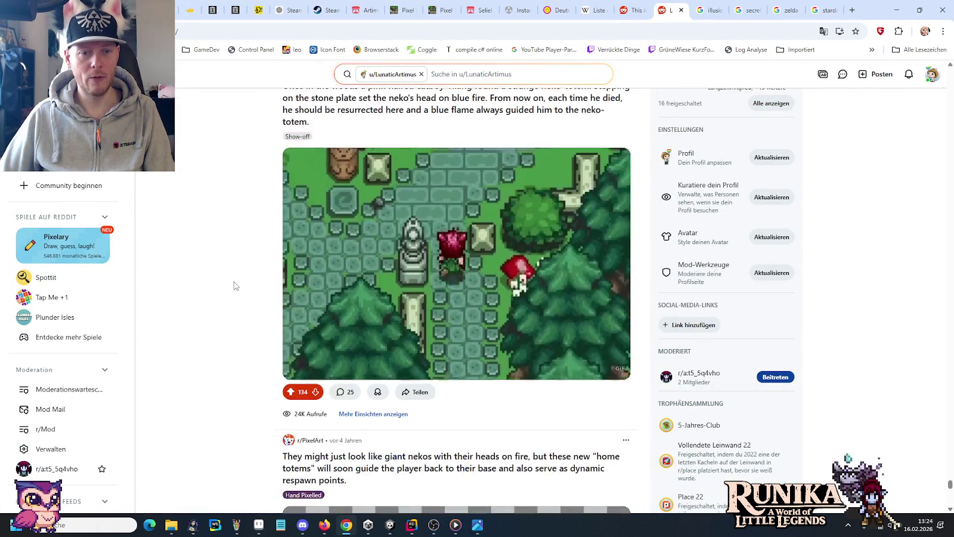
scroll(234, 286, "down", 1)
scroll(234, 286, "down", 2)
scroll(234, 286, "down", 5)
scroll(234, 286, "down", 5)
scroll(234, 285, "down", 3)
scroll(234, 286, "down", 2)
scroll(233, 286, "down", 2)
scroll(234, 284, "up", 6)
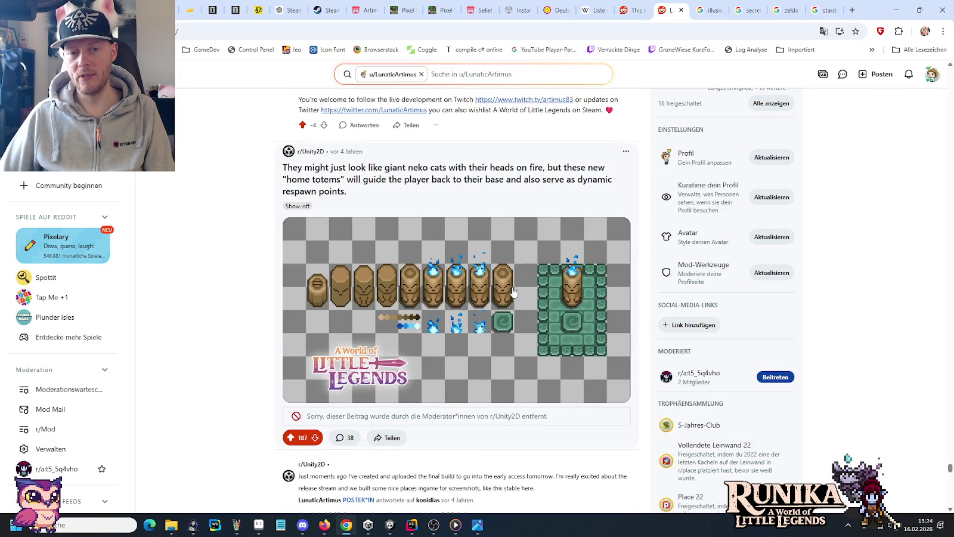
left_click(852, 10)
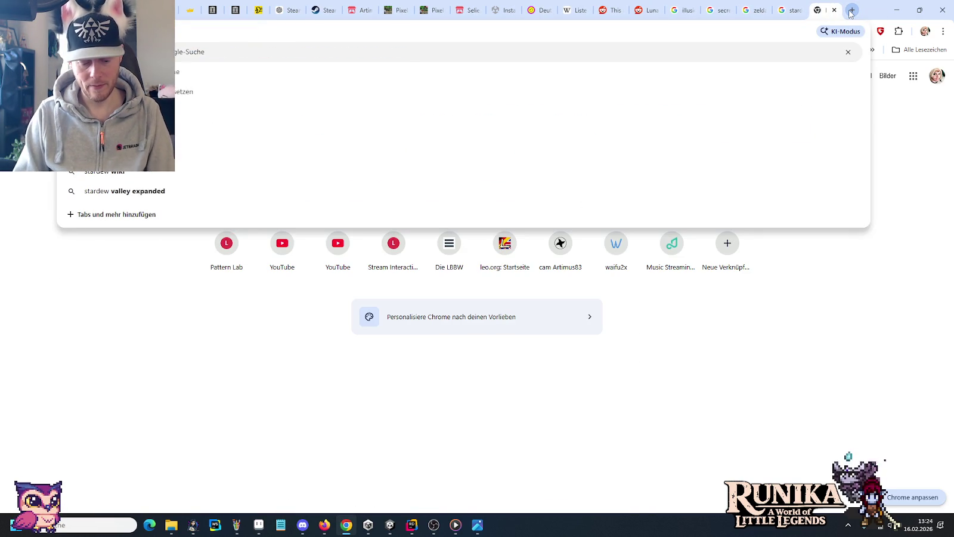
Step: Run the pasted Stardew Valley totem image search and preview the New Totem Speculation image
key("ctrl+v")
key("Return")
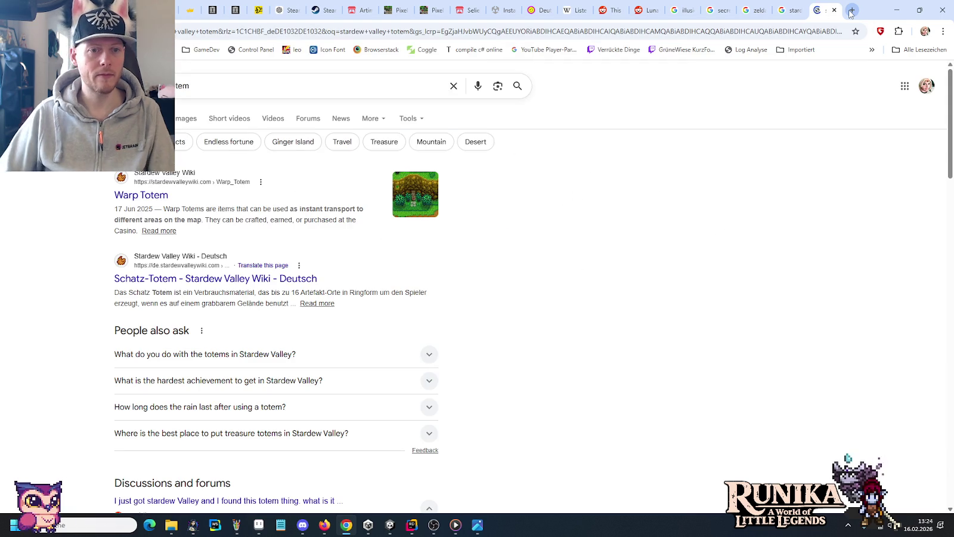
left_click(186, 118)
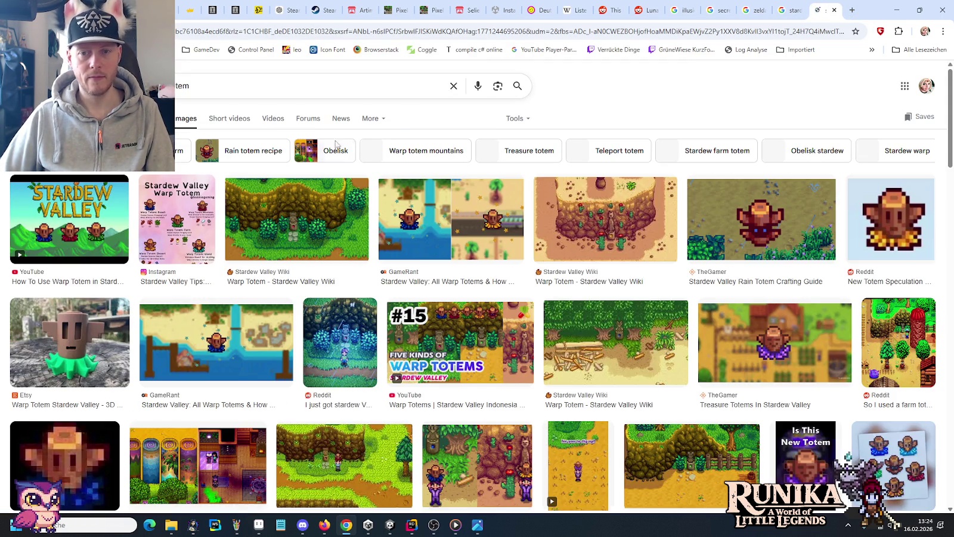
left_click(886, 214)
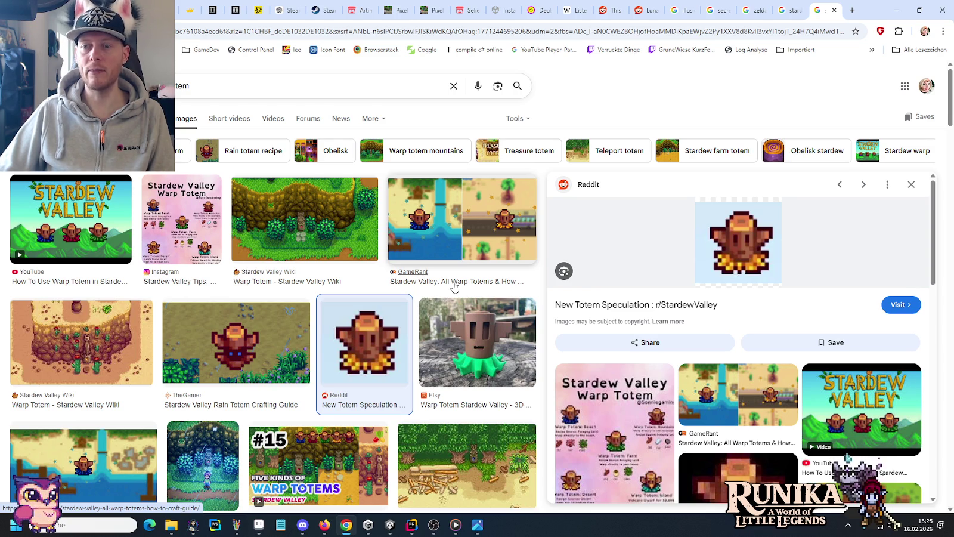
Step: Flip through the Stardew town, Zelda waterfall and Reddit tabs, ending on the warp totem results
left_click(794, 6)
left_click(765, 7)
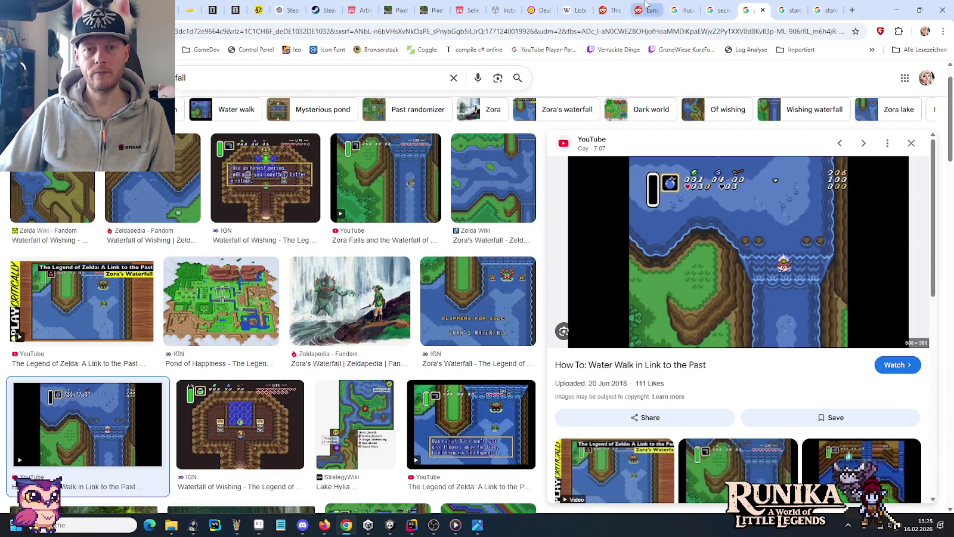
left_click(645, 9)
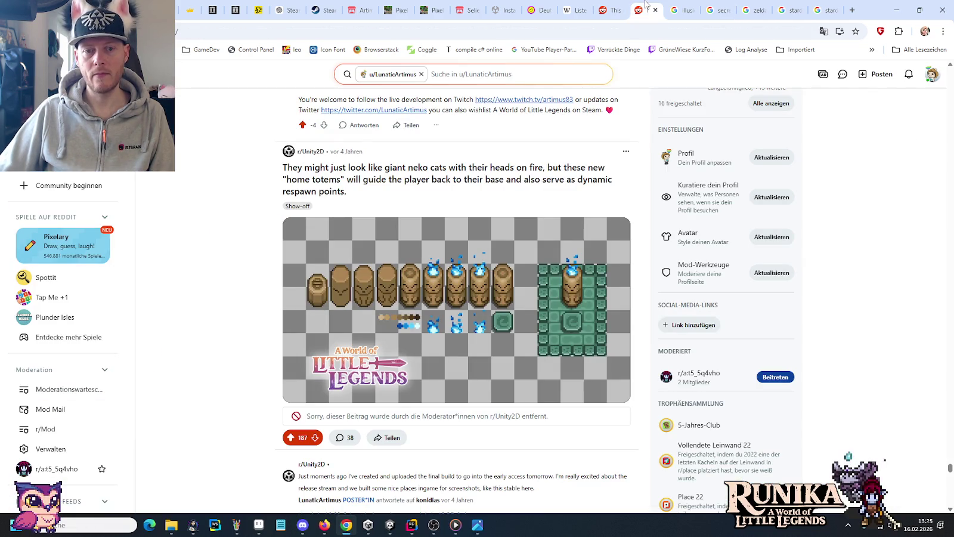
left_click(826, 10)
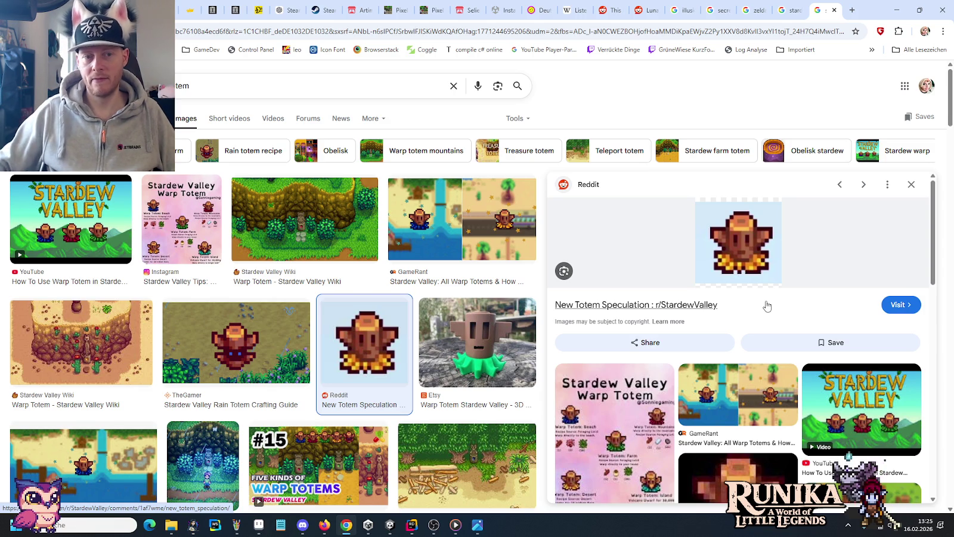
Step: Search images for 'secret of mana totem' and preview the Secret of Mana Part #25 screenshot
left_click_drag(216, 89, 173, 87)
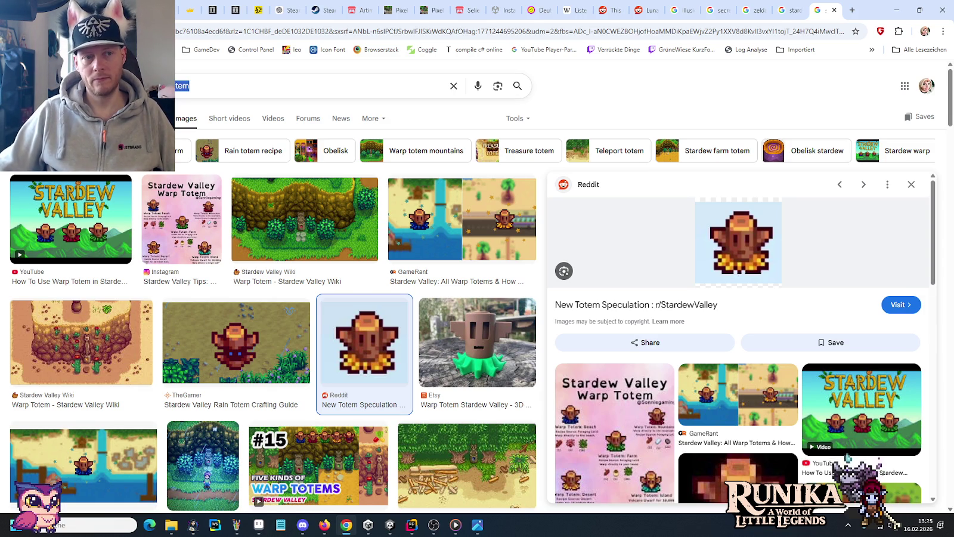
type("secret of ")
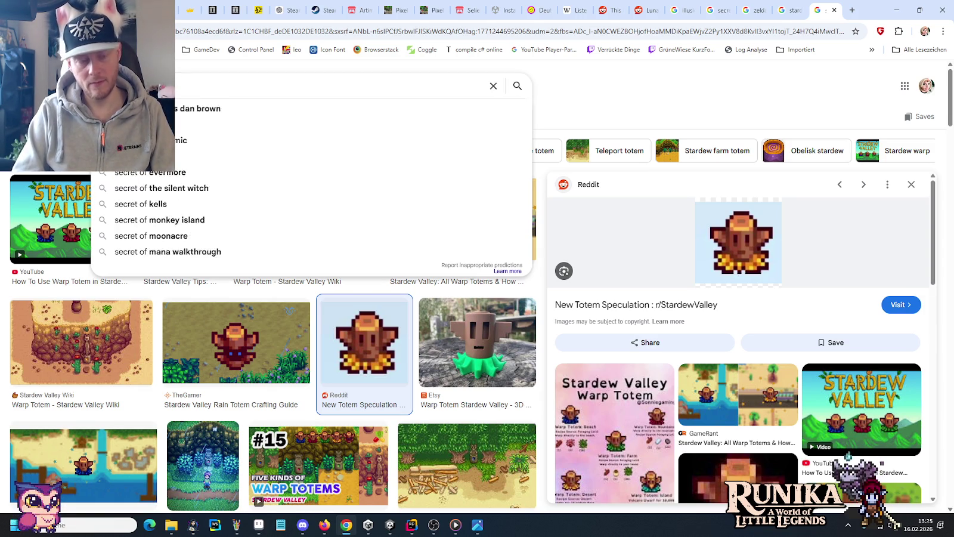
type("mana totem")
key("Return")
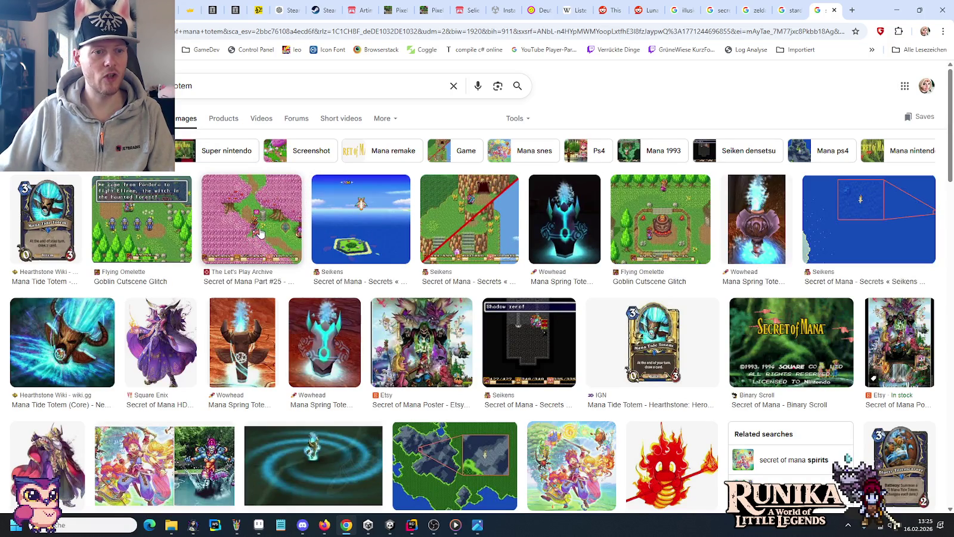
left_click(260, 233)
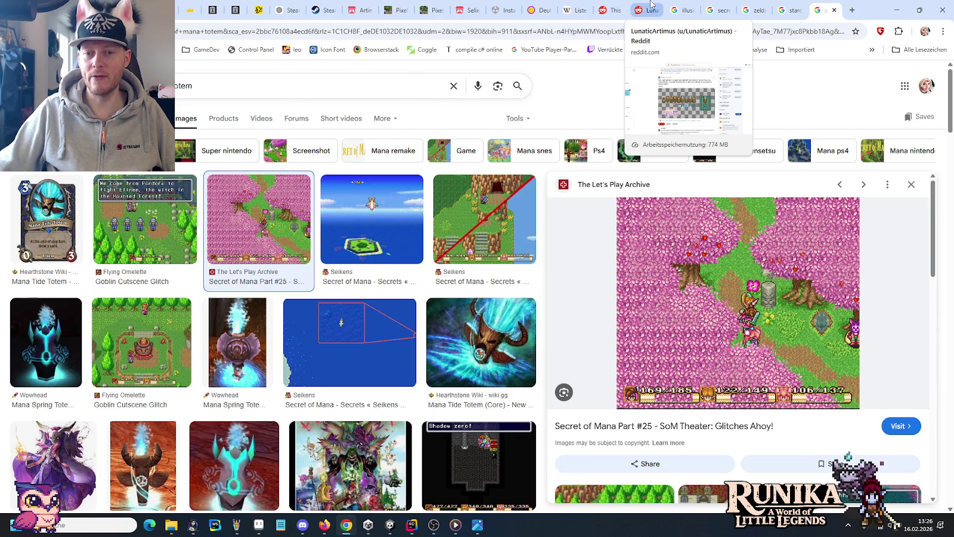
left_click(651, 6)
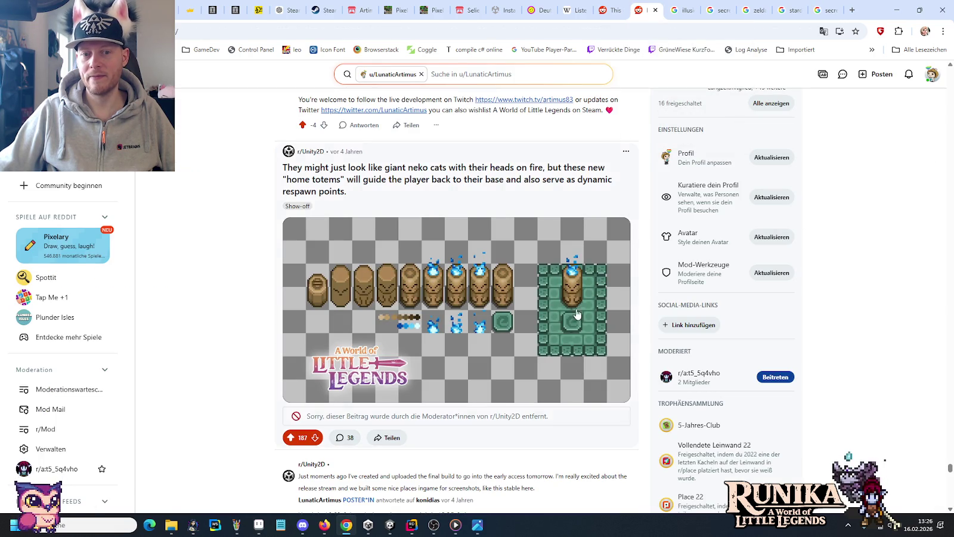
left_click(820, 10)
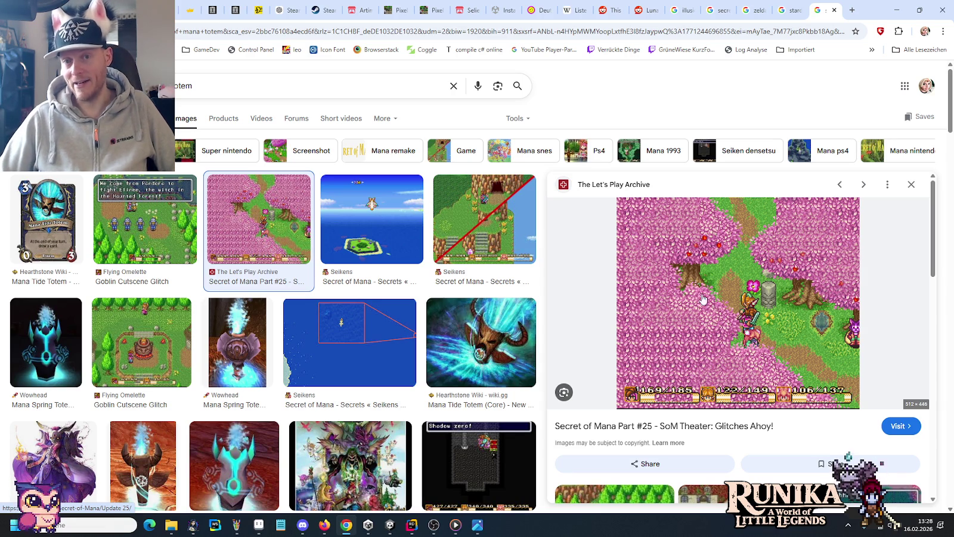
Step: Close the Secret of Mana and Stardew town image-search tabs and return to the Reddit profile
left_click(834, 10)
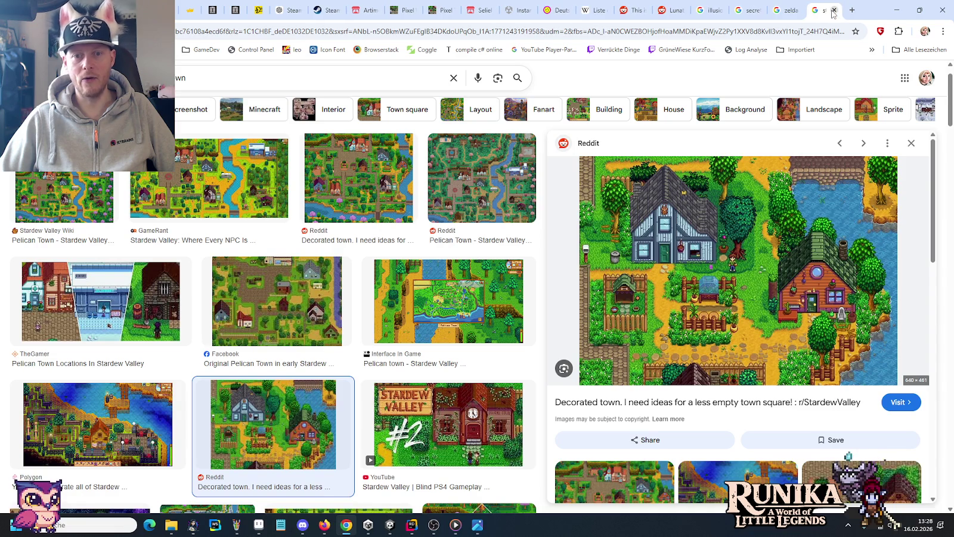
left_click(834, 10)
left_click(758, 9)
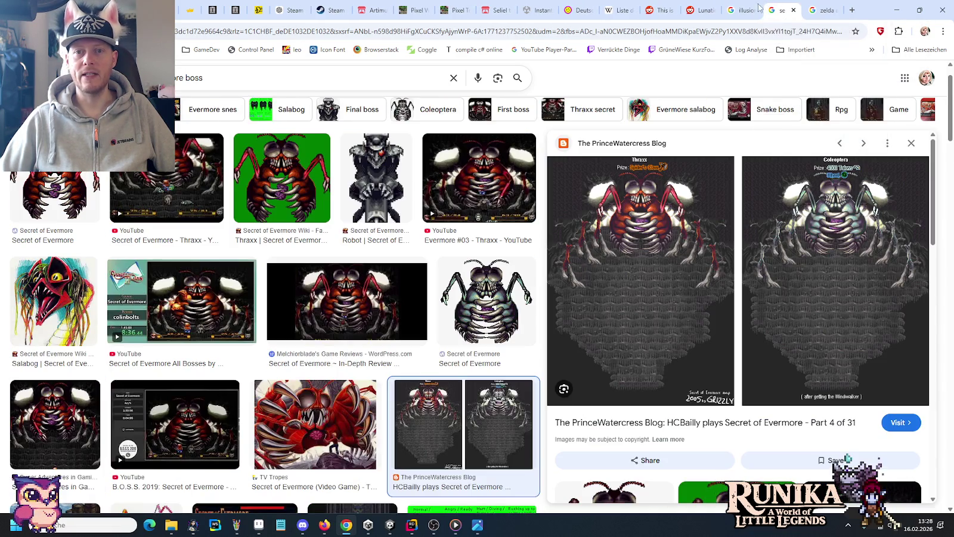
left_click(746, 9)
left_click(704, 10)
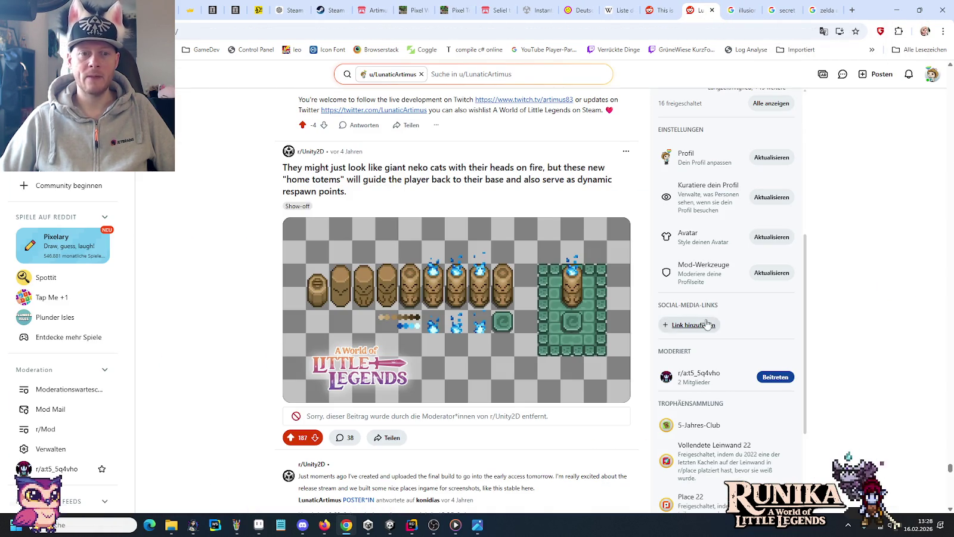
Step: Scroll the profile feed to the r/Unity2D farm stable post and open it
scroll(473, 305, "down", 4)
scroll(473, 305, "down", 4)
scroll(475, 306, "down", 4)
scroll(475, 307, "down", 3)
scroll(474, 306, "down", 3)
scroll(476, 306, "down", 3)
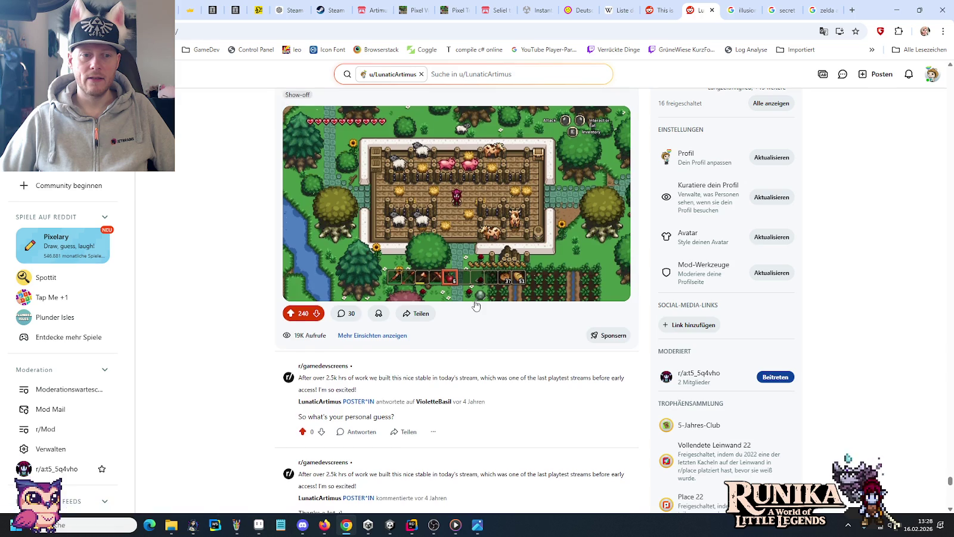
scroll(474, 306, "down", 6)
scroll(474, 306, "up", 6)
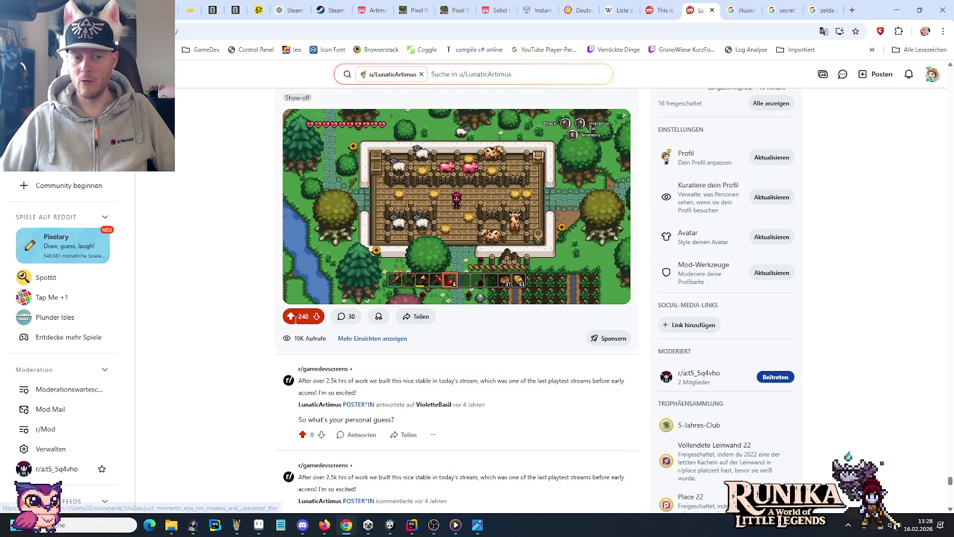
scroll(412, 190, "up", 2)
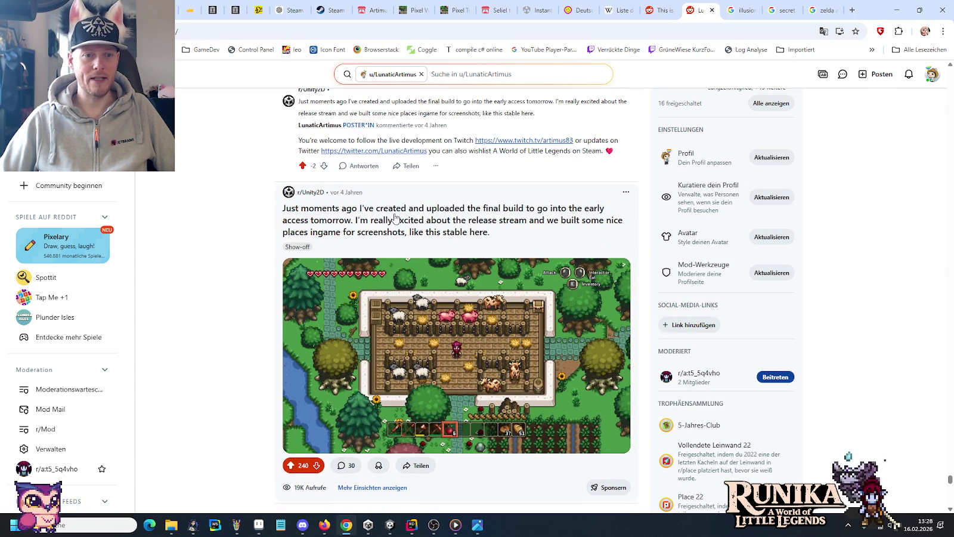
left_click(395, 218)
scroll(254, 290, "down", 2)
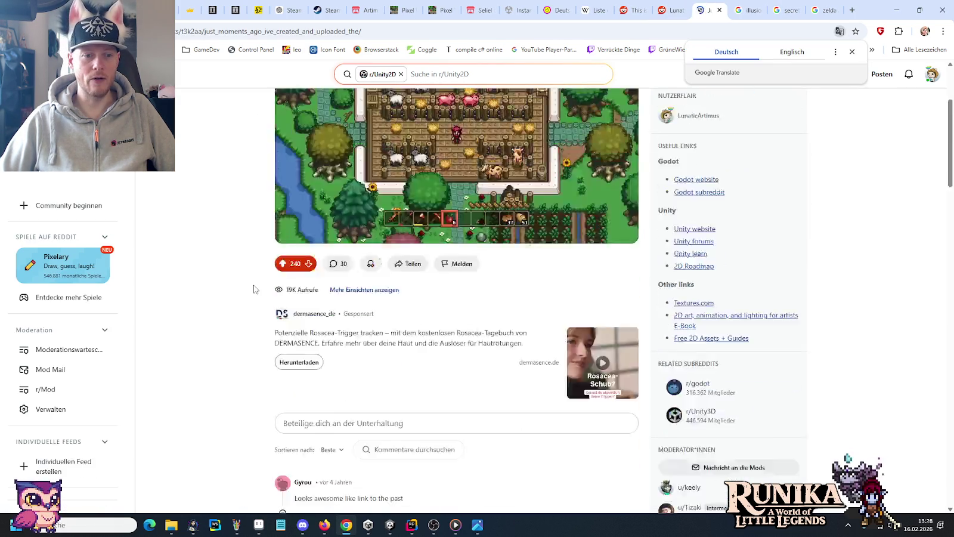
Step: Expand the deleted comment's replies and read the thread, including the Link to the Past palette remark
scroll(253, 289, "down", 3)
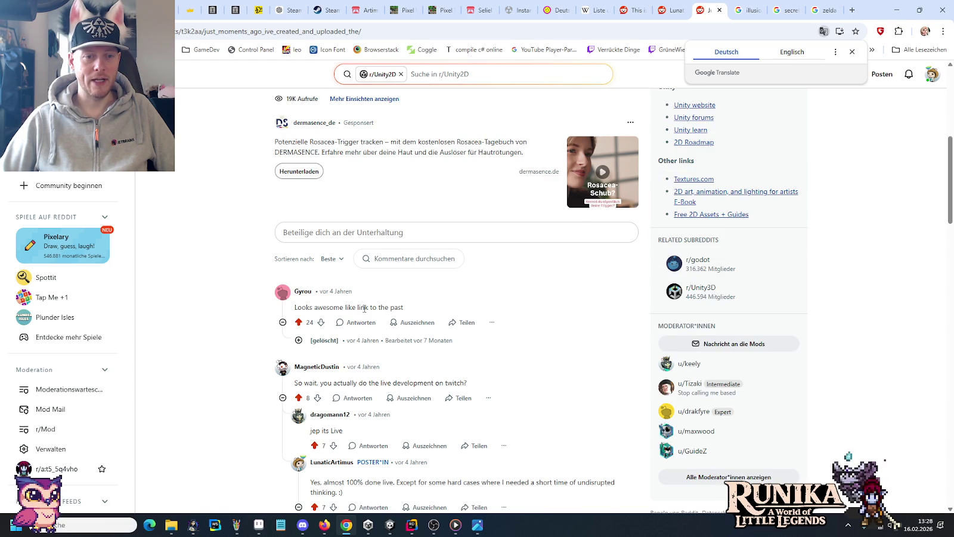
scroll(234, 322, "down", 2)
left_click(299, 241)
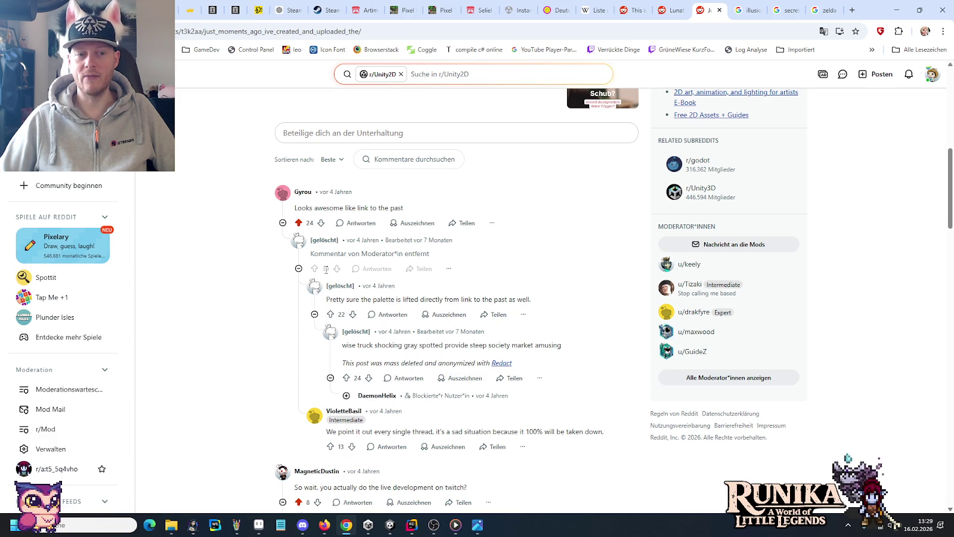
left_click_drag(311, 254, 446, 256)
left_click(446, 255)
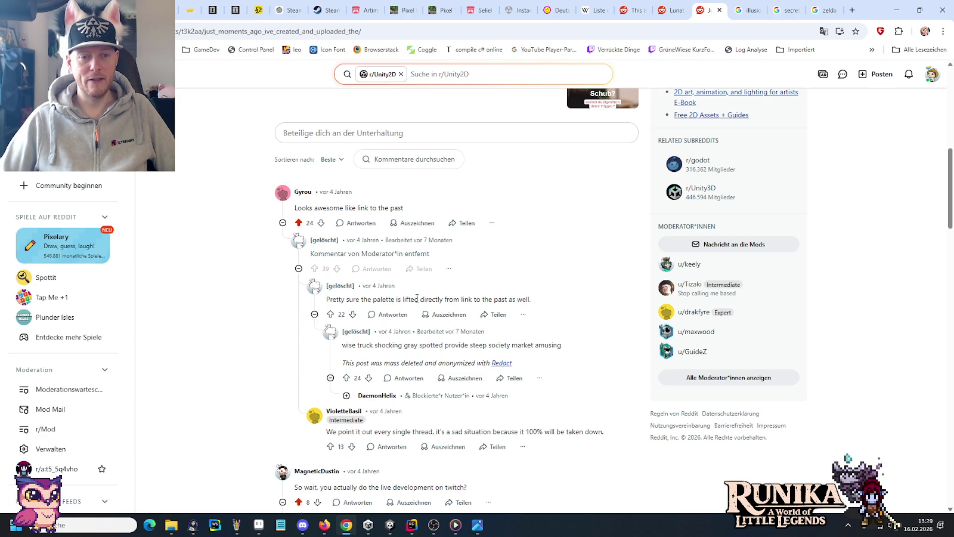
left_click_drag(549, 301, 327, 307)
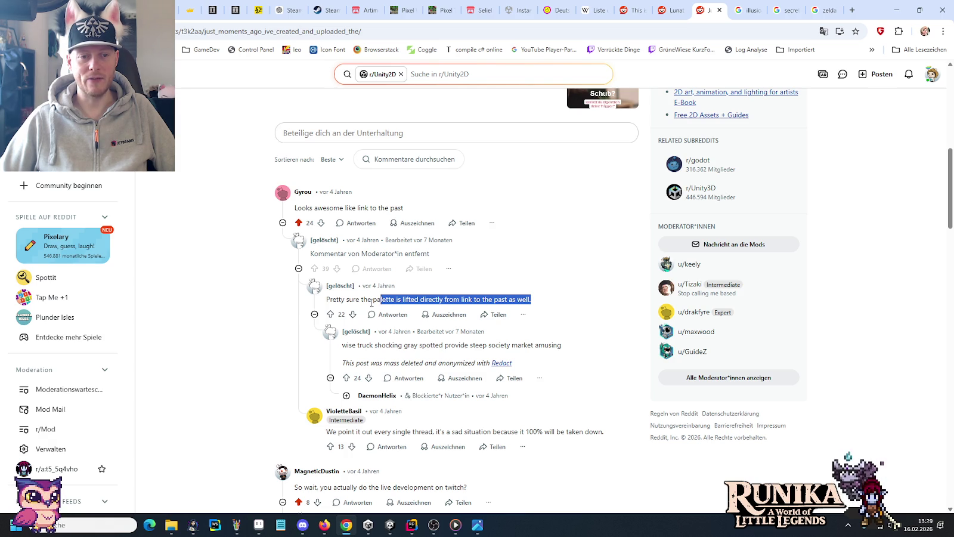
left_click(329, 302)
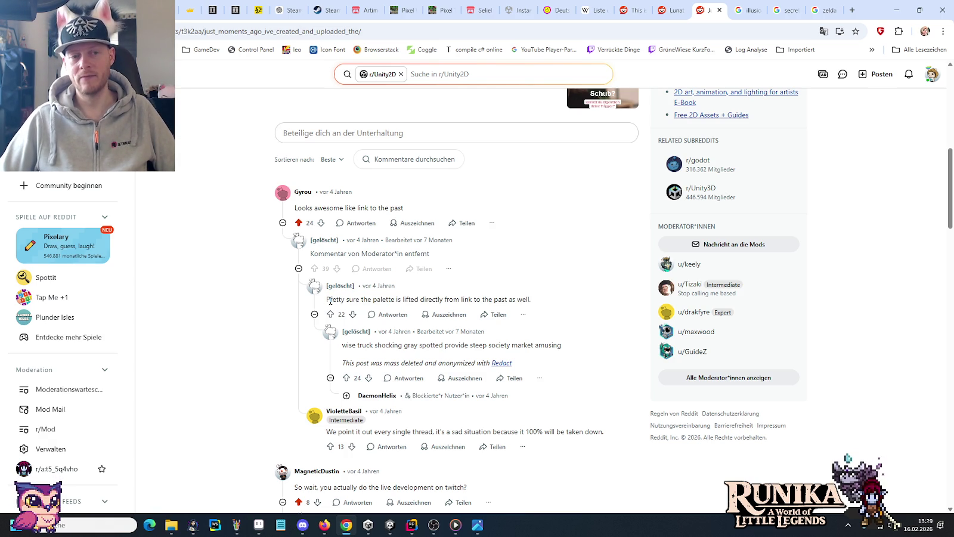
Step: Scroll through the remaining comments, then back up to view the farm stable screenshot full-size
scroll(248, 315, "down", 1)
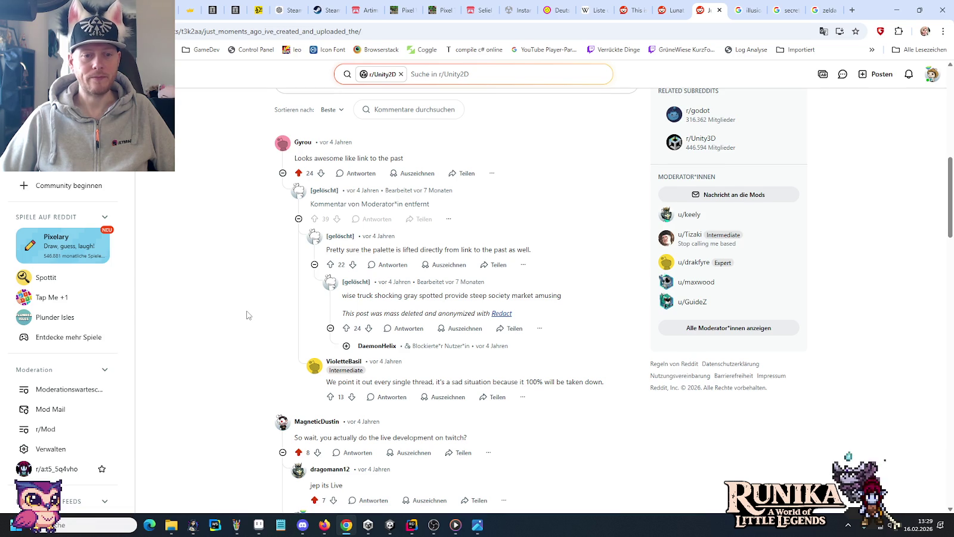
scroll(248, 315, "down", 2)
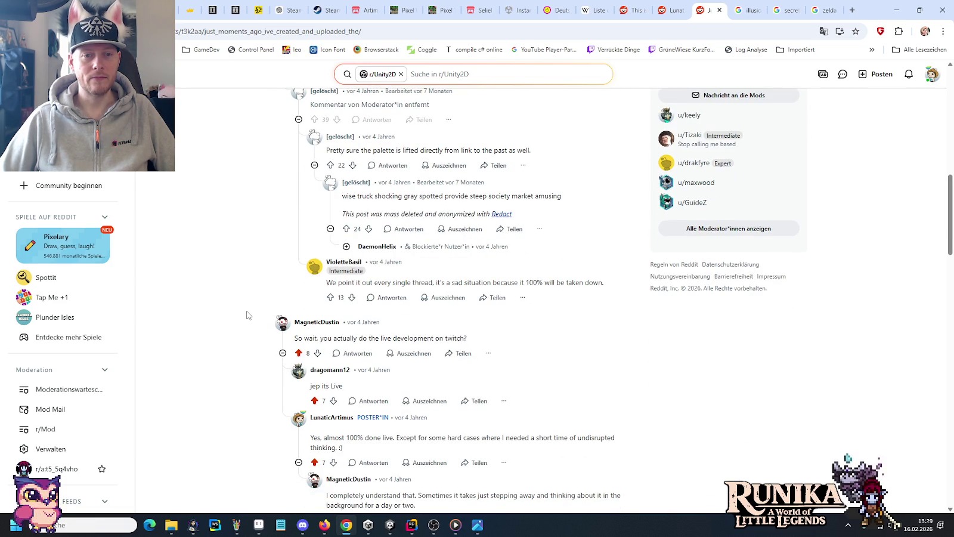
scroll(248, 315, "down", 1)
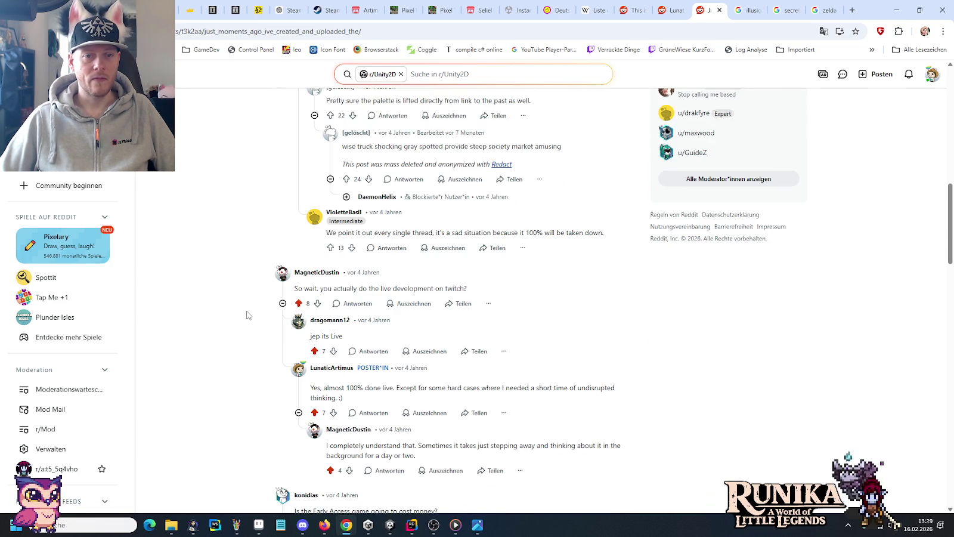
scroll(247, 315, "down", 1)
scroll(247, 315, "down", 1)
scroll(247, 315, "down", 2)
scroll(247, 315, "down", 1)
scroll(248, 315, "down", 4)
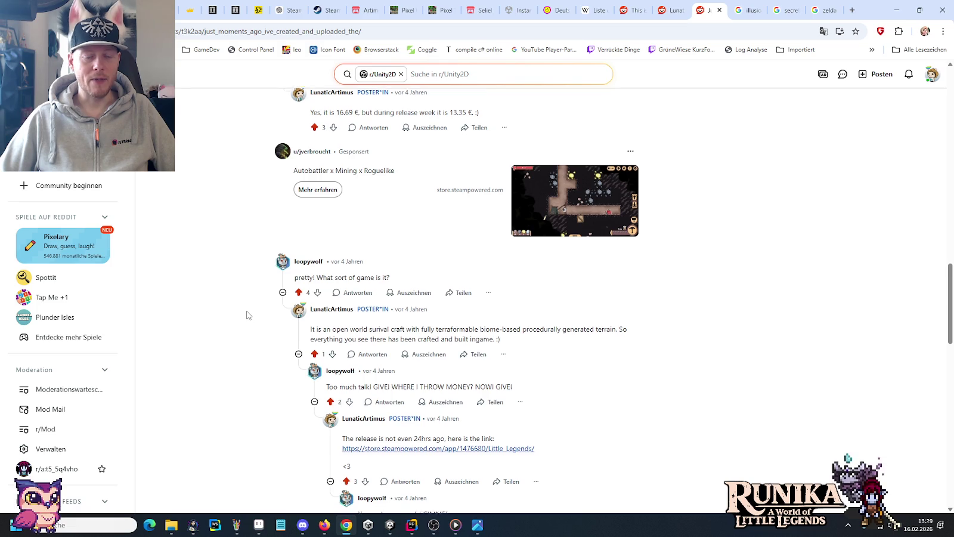
scroll(247, 315, "up", 5)
scroll(248, 315, "up", 2)
scroll(248, 315, "up", 5)
scroll(248, 315, "up", 6)
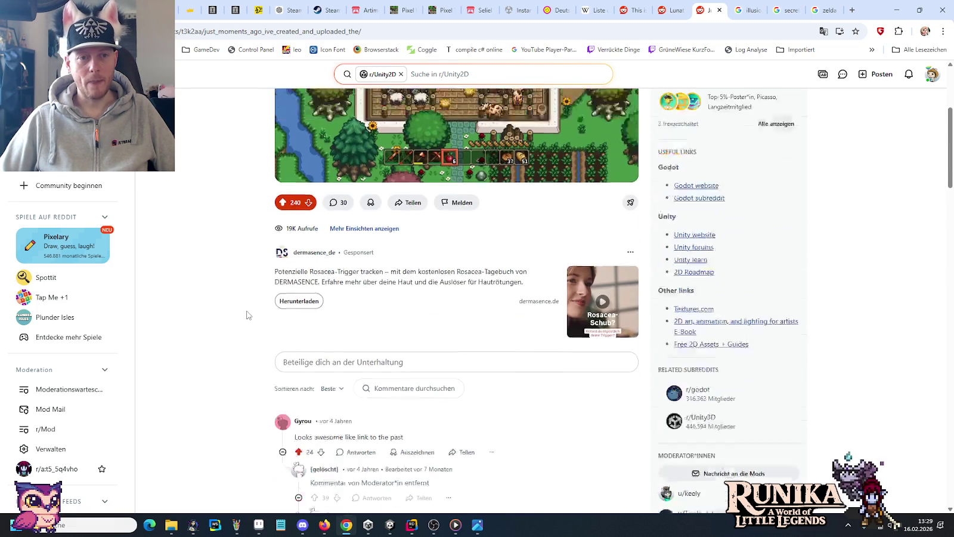
scroll(247, 315, "up", 3)
scroll(247, 315, "up", 1)
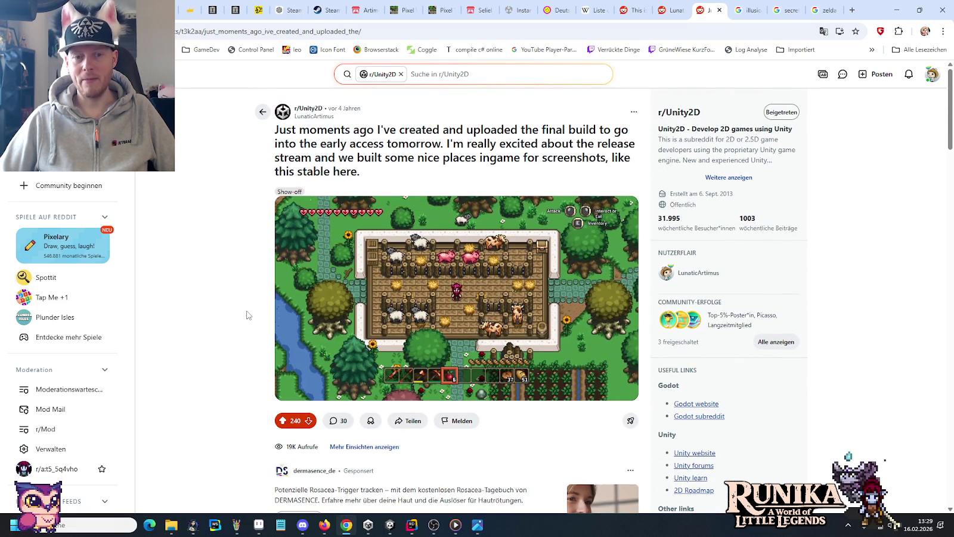
left_click(493, 276)
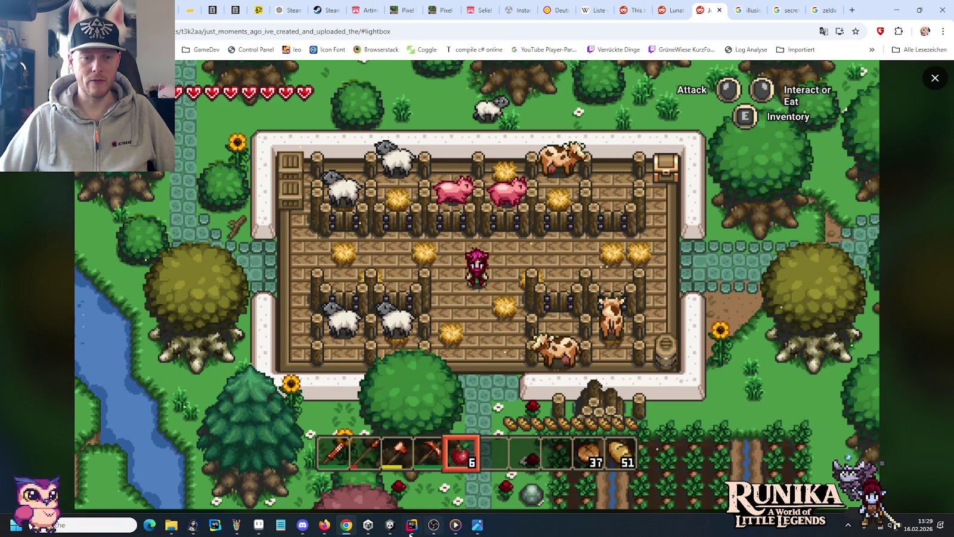
left_click(391, 527)
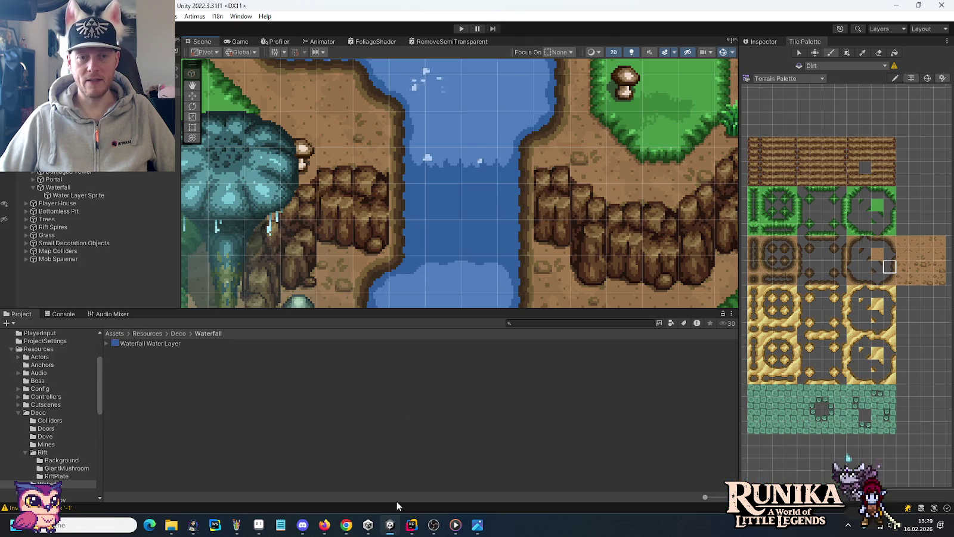
Step: Enter Play mode, load the playtest save slot, and dismiss the shovel tutorial hint via Weiter
left_click(462, 29)
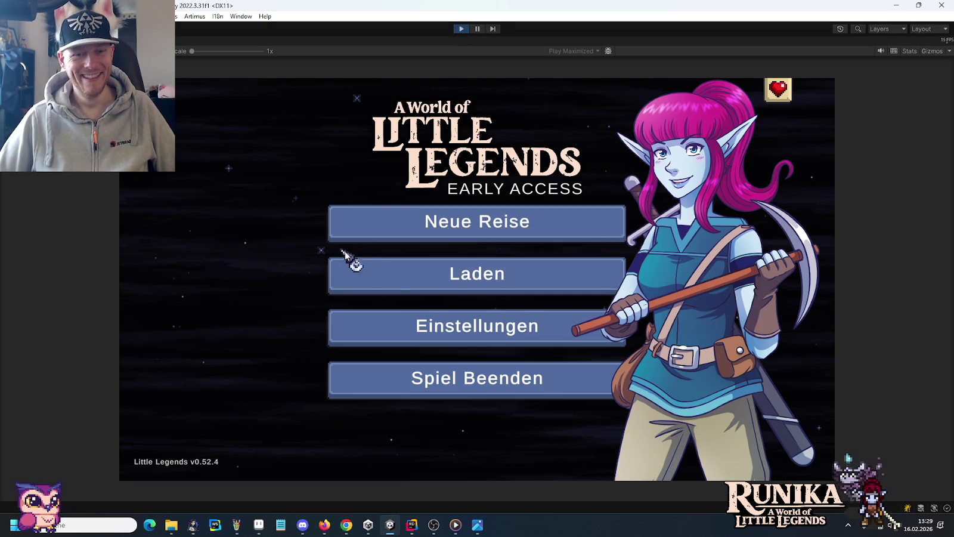
left_click(377, 275)
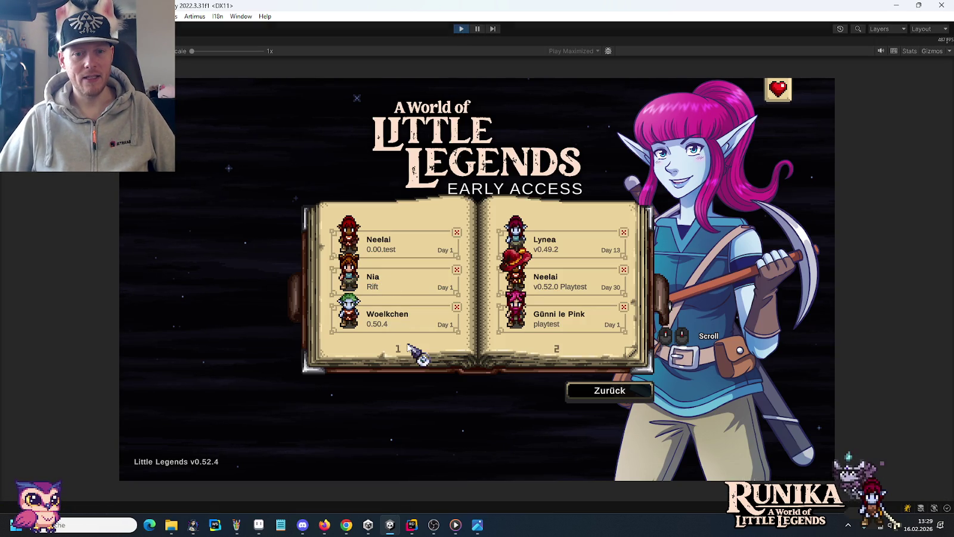
left_click(538, 323)
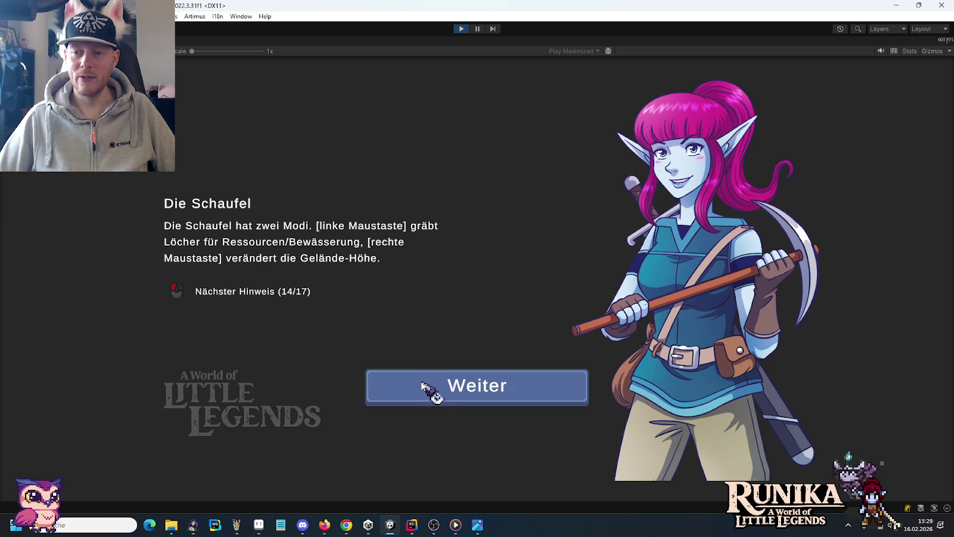
left_click(436, 389)
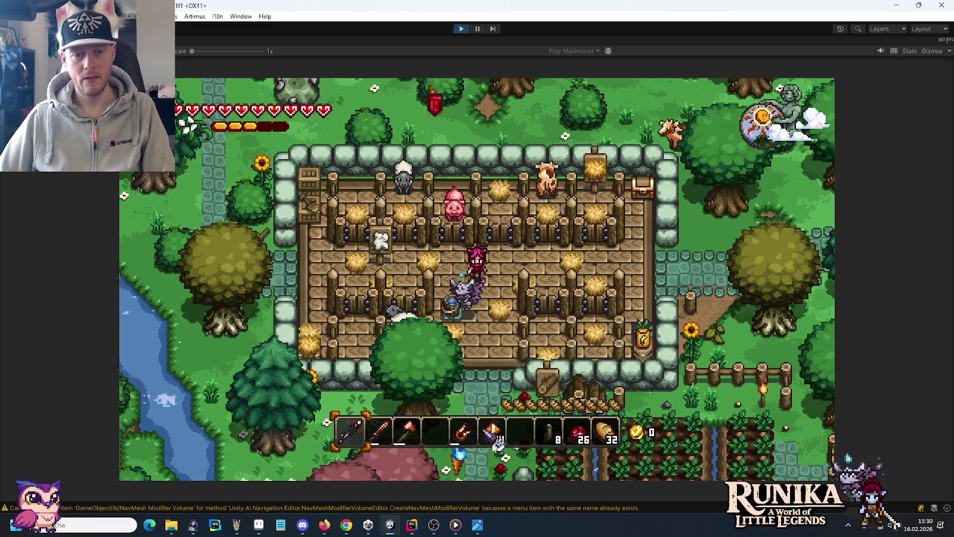
Step: Create a new Photoshop Elements image from the clipboard game screenshot
mouse_move(477, 525)
left_click(347, 528)
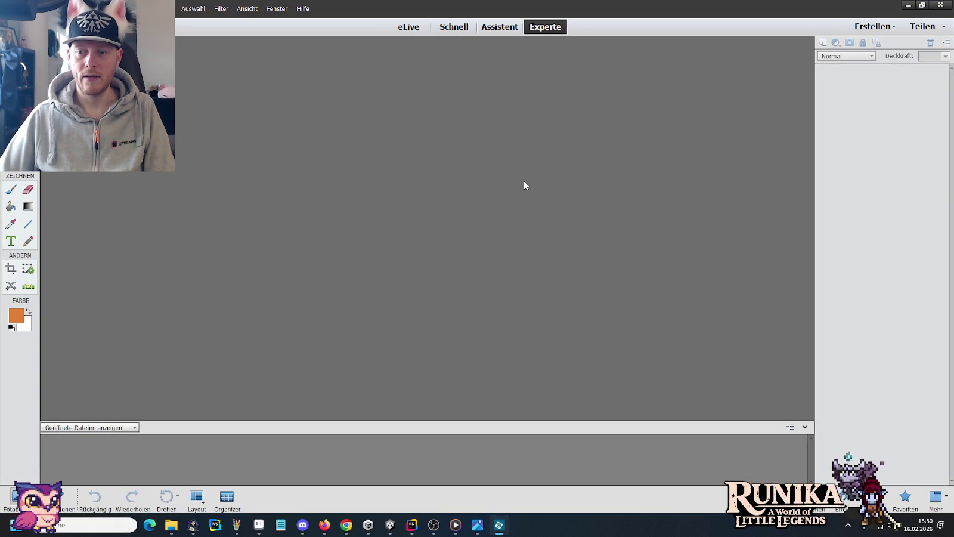
key("alt+d")
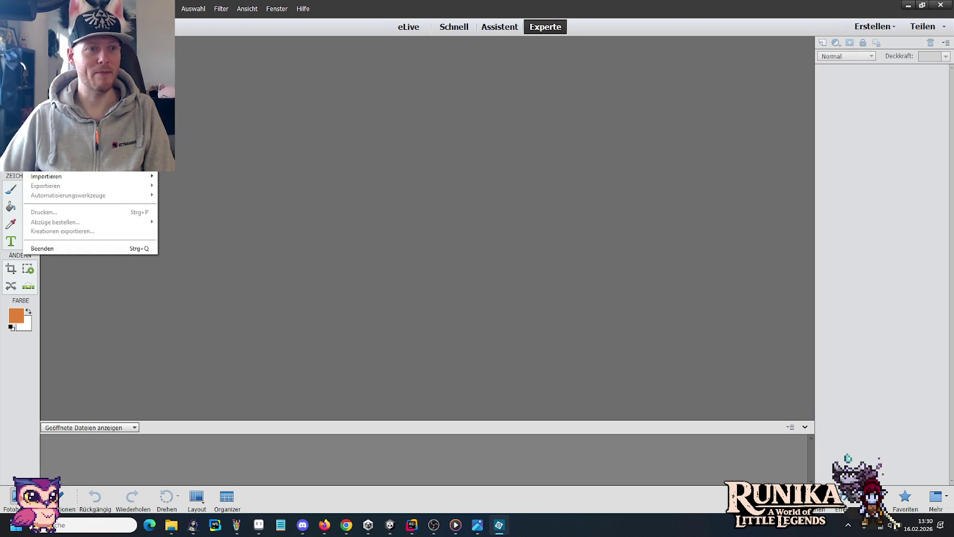
mouse_move(90, 166)
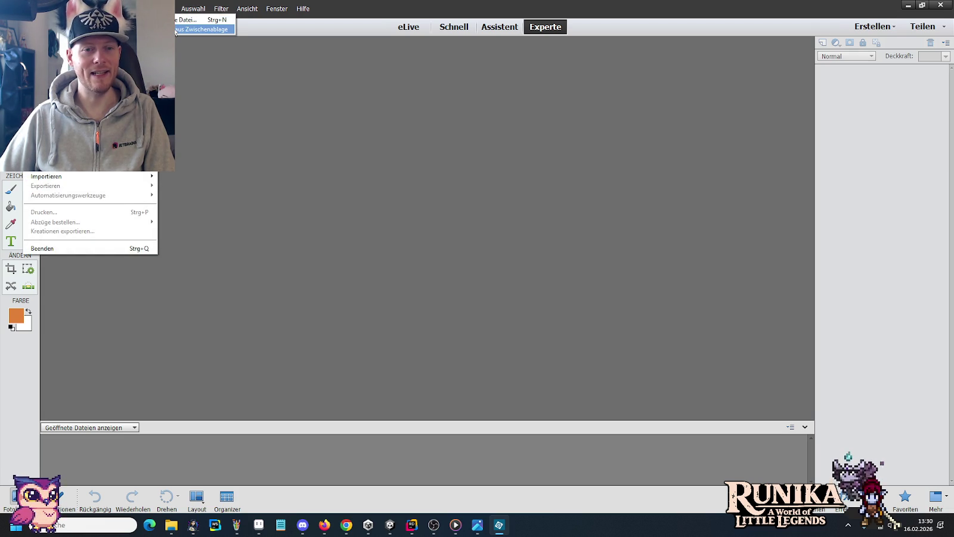
left_click(176, 29)
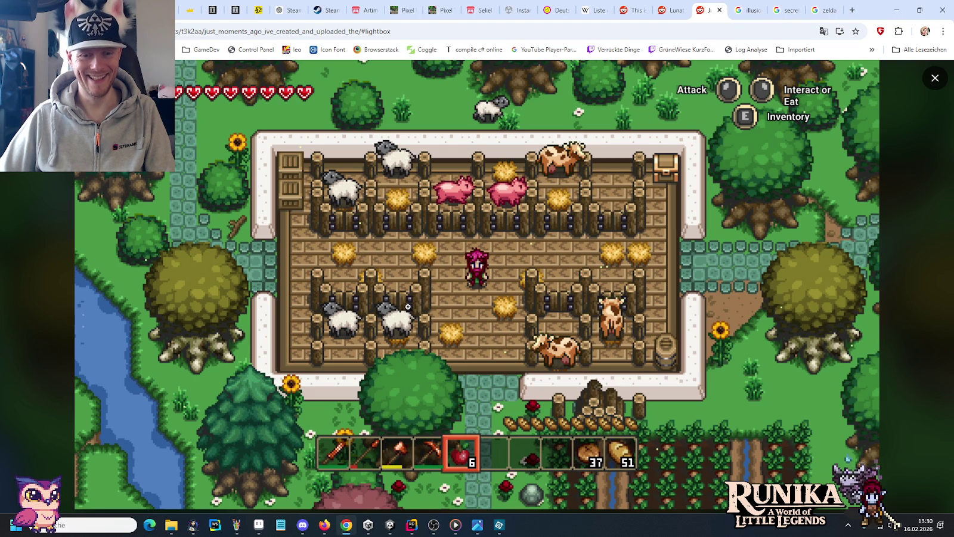
Step: Look over the reference village screenshot and the running farm game again
left_click(480, 530)
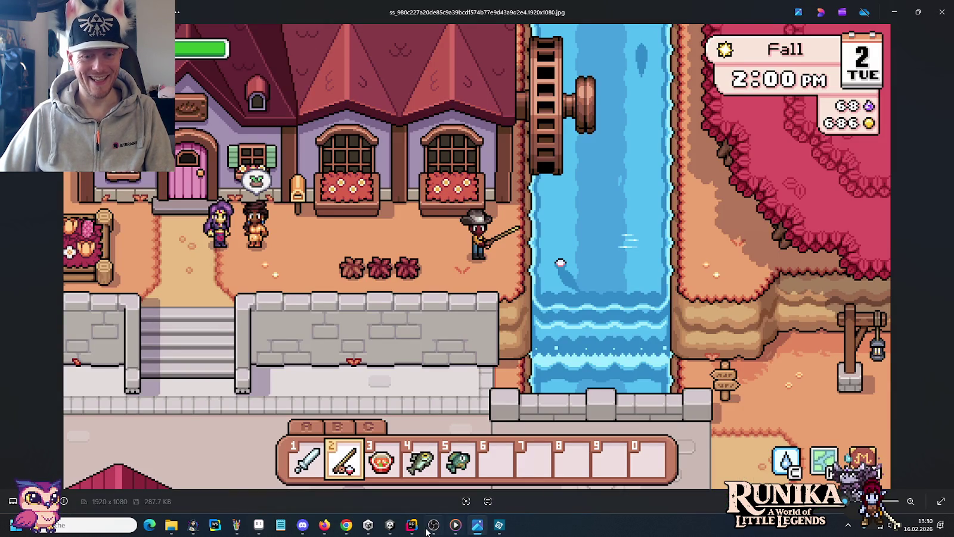
left_click(383, 529)
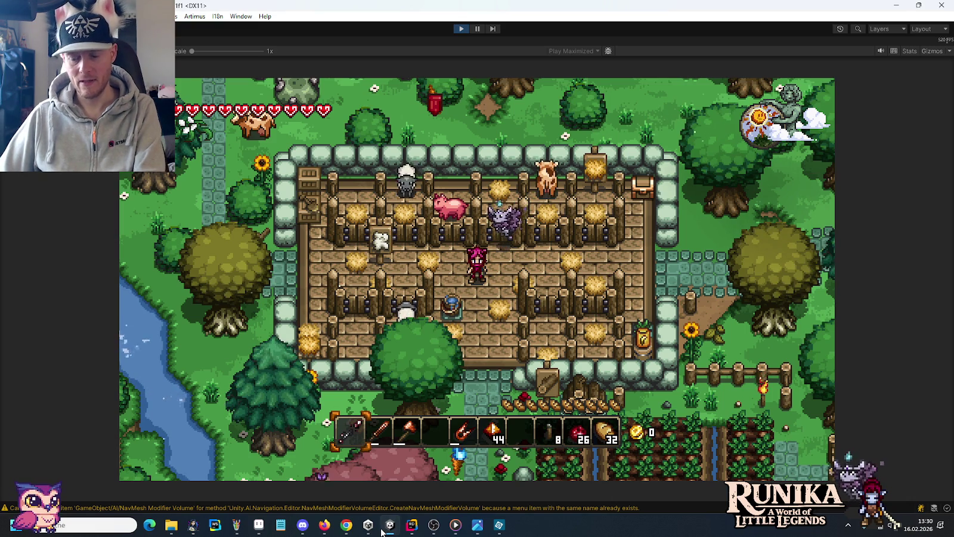
left_click(243, 531)
Step: Paste the screenshot into a throwaway Paint window, discard it, then paste it into Photoshop Elements as Ebene 2
right_click(238, 533)
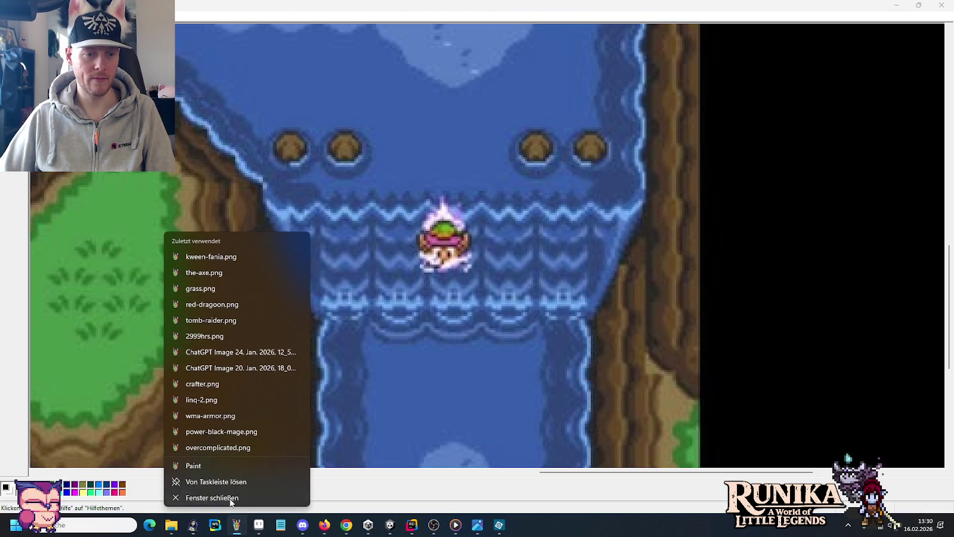
left_click(226, 468)
key("ctrl+v")
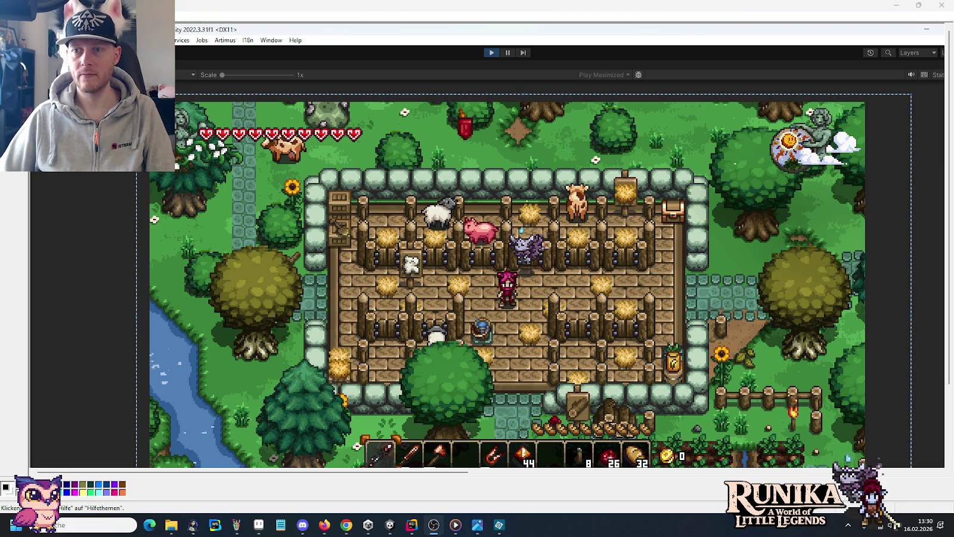
left_click(942, 5)
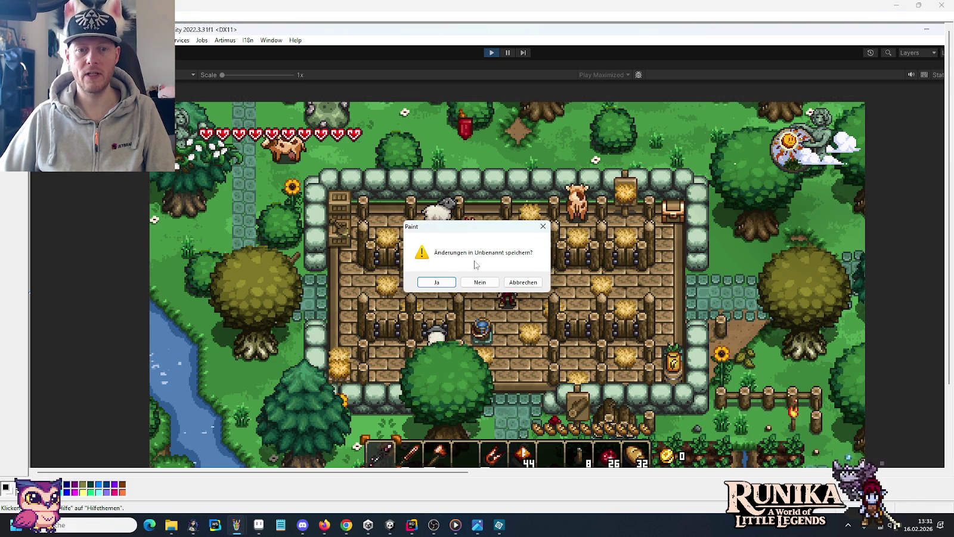
left_click(468, 287)
left_click(499, 525)
key("ctrl+v")
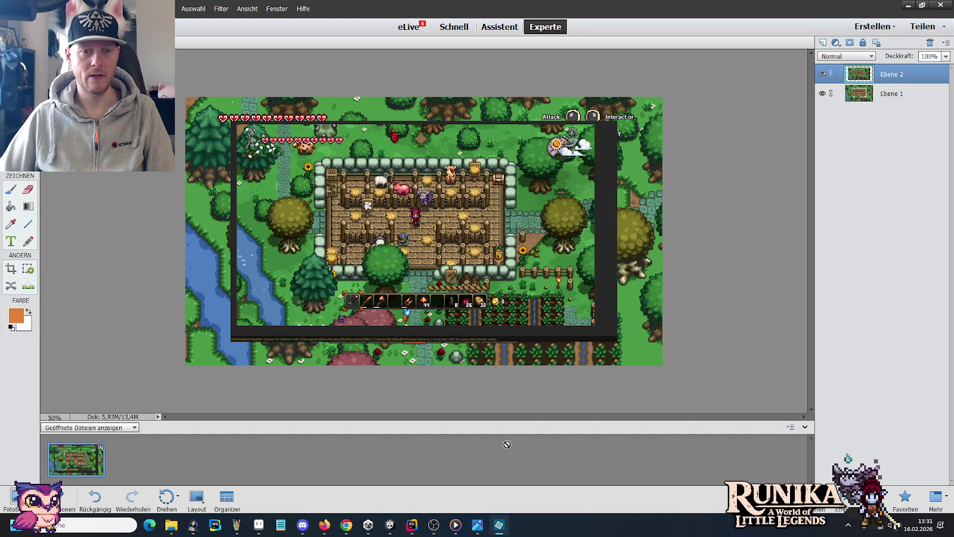
Step: Zoom to 100% and toggle Ebene 2 on and off to compare the screenshots
key("z")
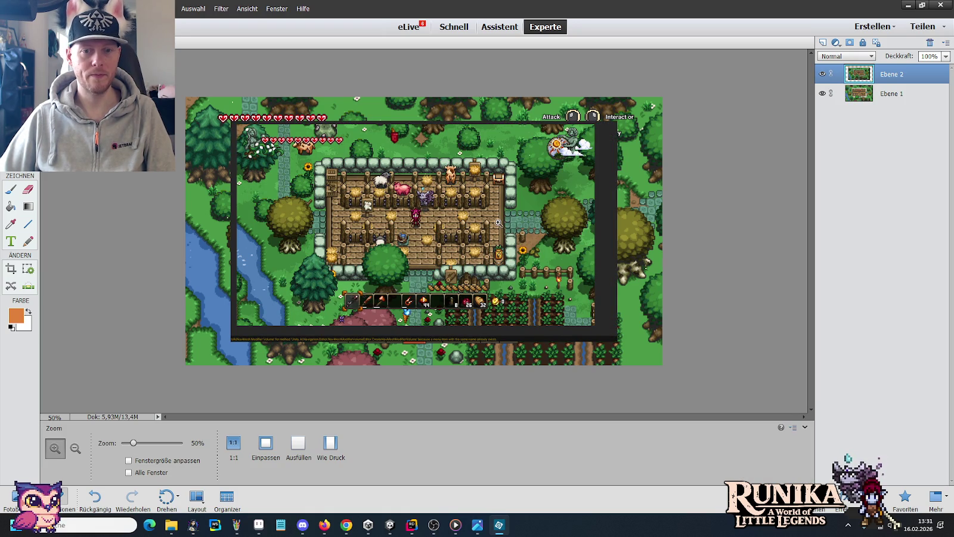
left_click(498, 222)
left_click(499, 223)
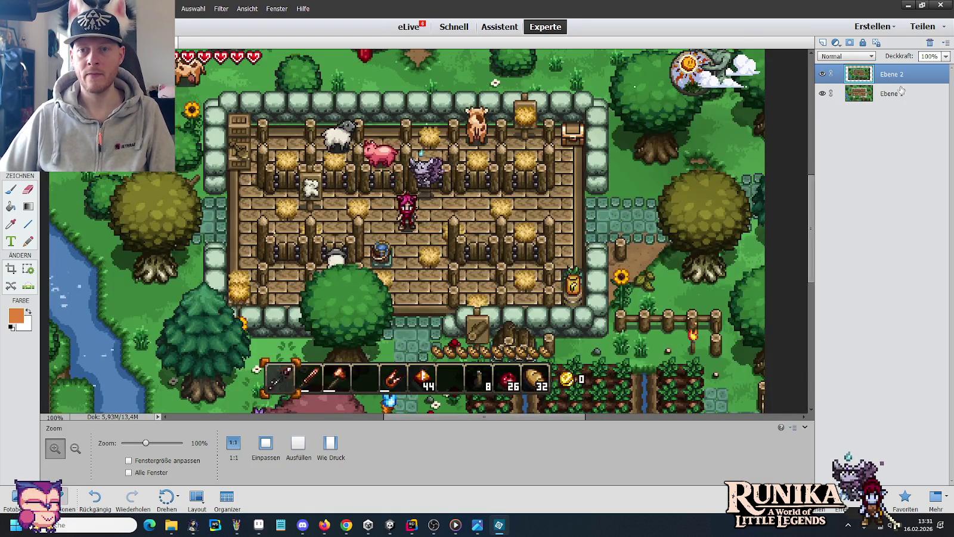
left_click(823, 74)
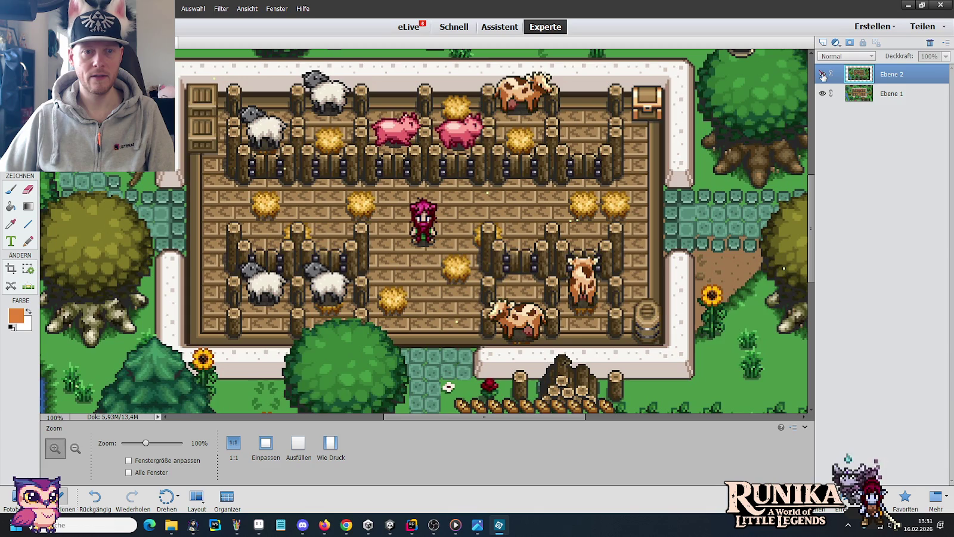
left_click(822, 73)
left_click(823, 74)
left_click(822, 74)
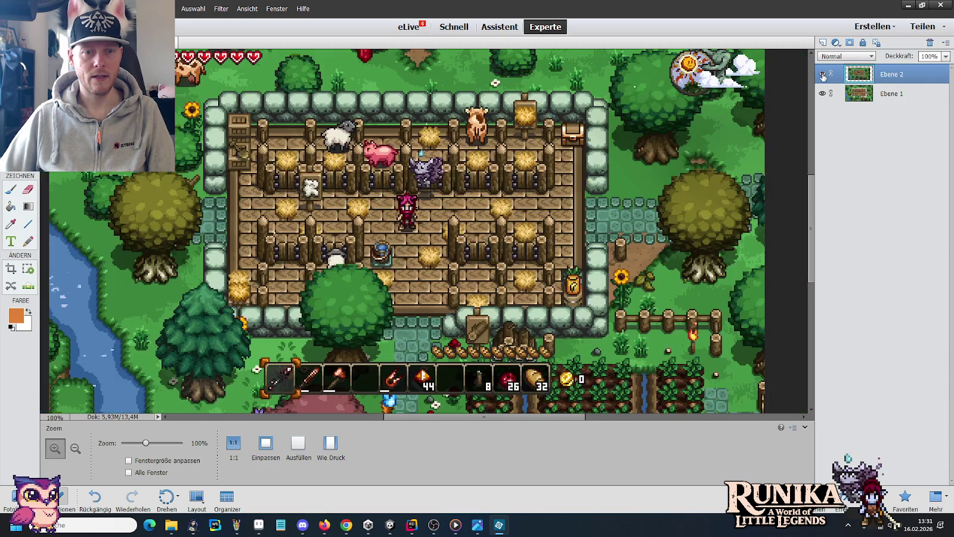
Step: Scale Ebene 1 down to 93.51% with the Move tool
left_click(898, 101)
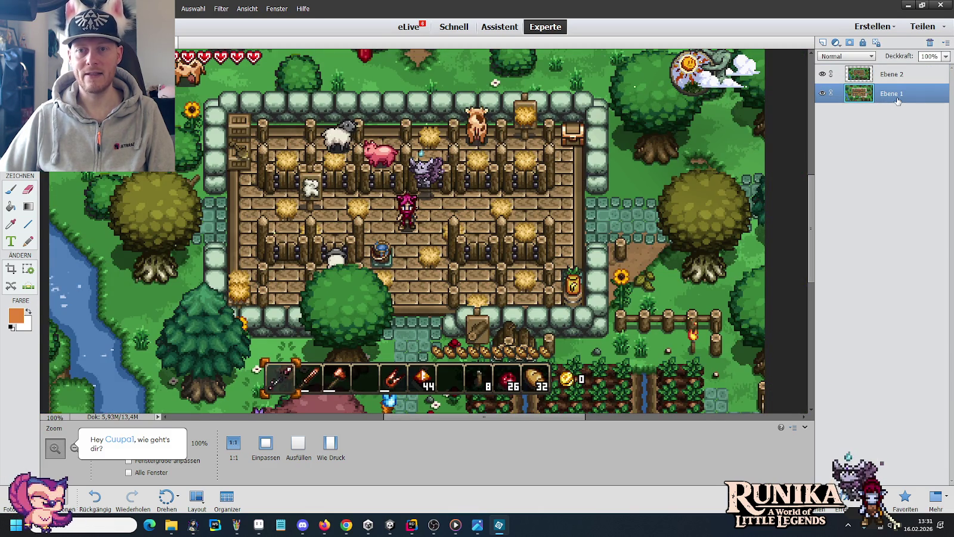
key("v")
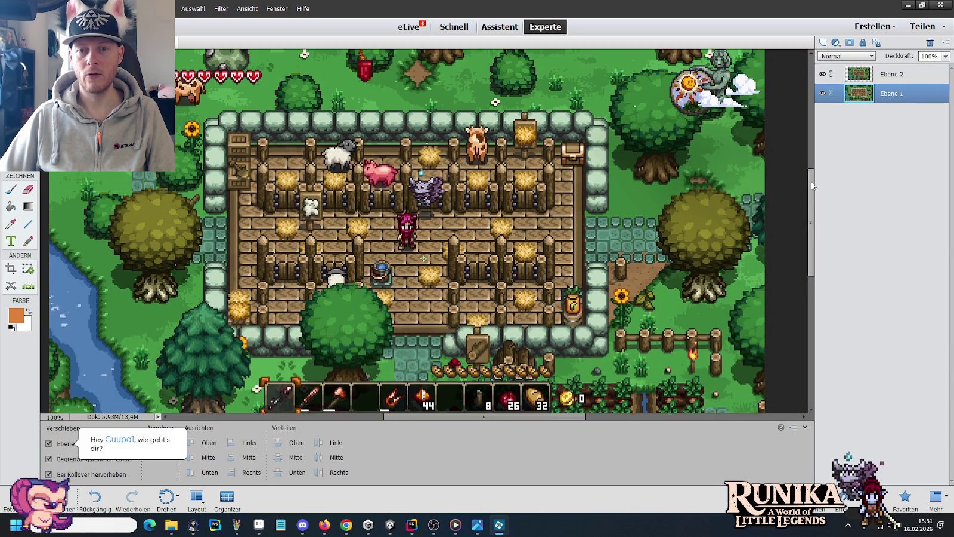
left_click_drag(811, 181, 811, 149)
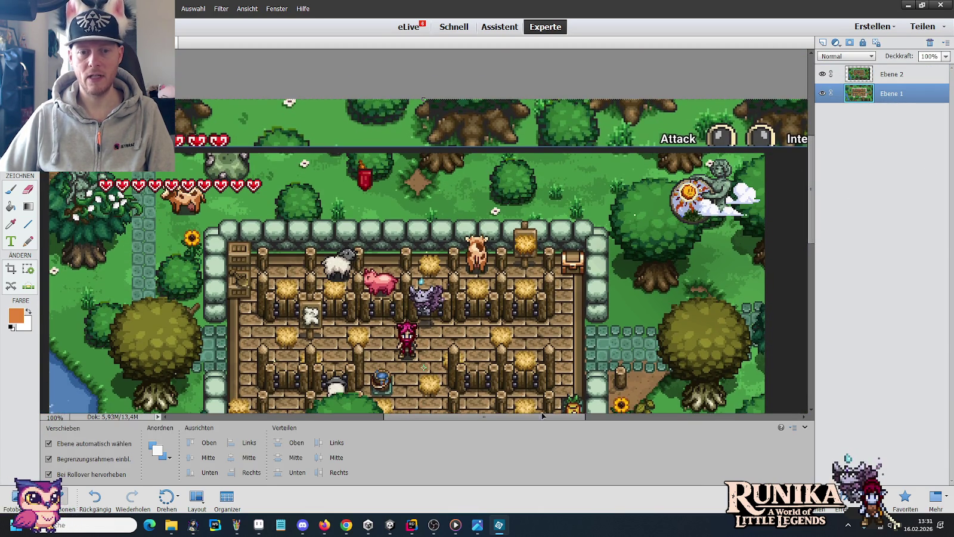
left_click_drag(452, 418, 512, 417)
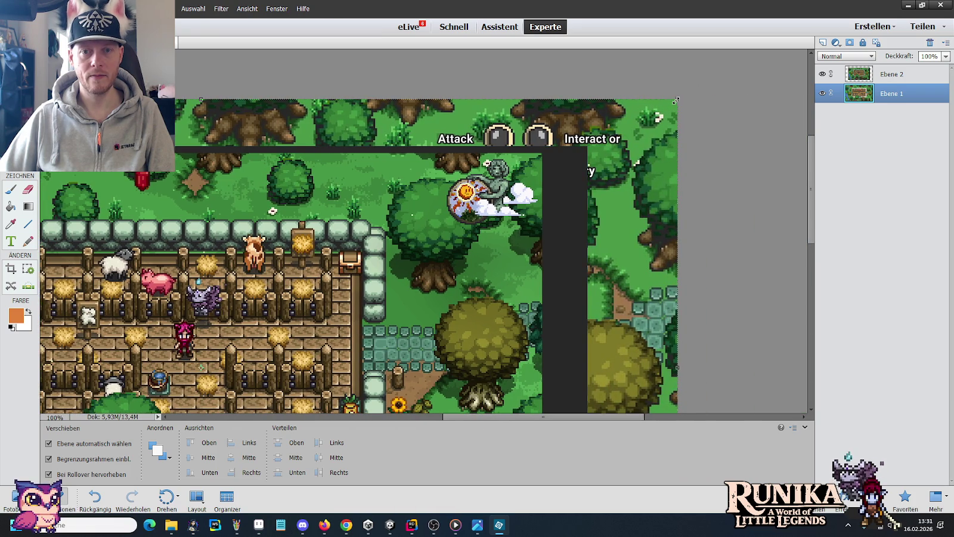
left_click_drag(675, 101, 616, 135)
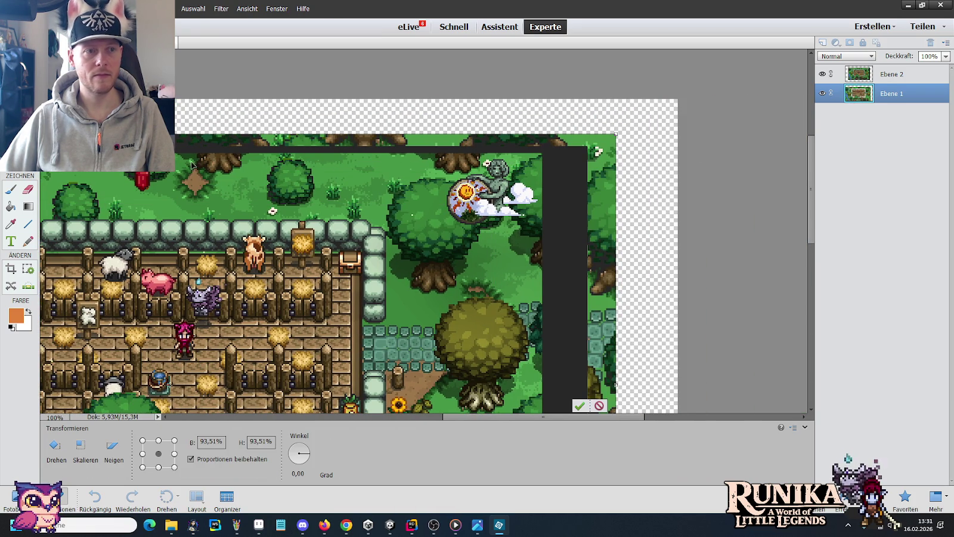
Step: Commit Ebene 1's resize, set Ebene 2 to 54% opacity, and slide it left to line up
left_click(580, 406)
scroll(704, 203, "left", 4)
scroll(704, 202, "left", 2)
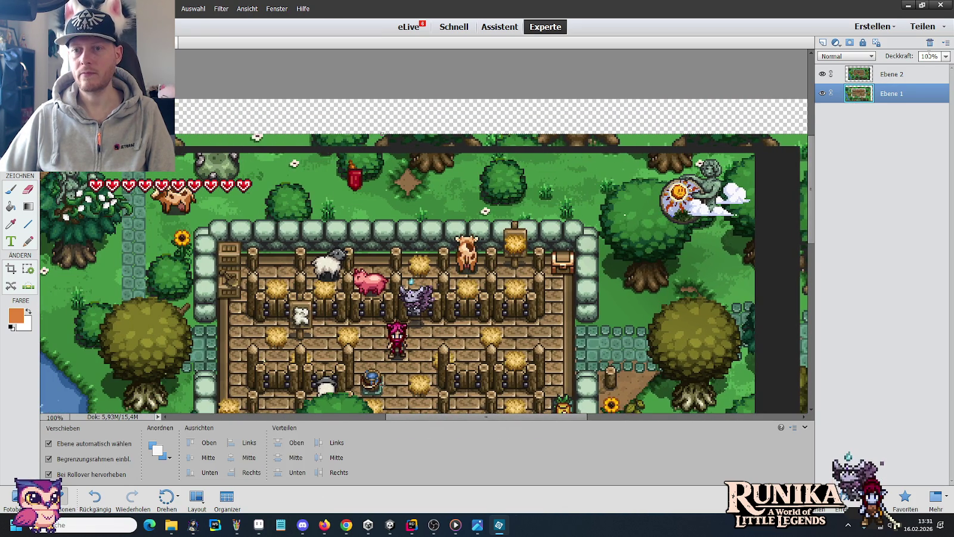
left_click(889, 74)
left_click(947, 56)
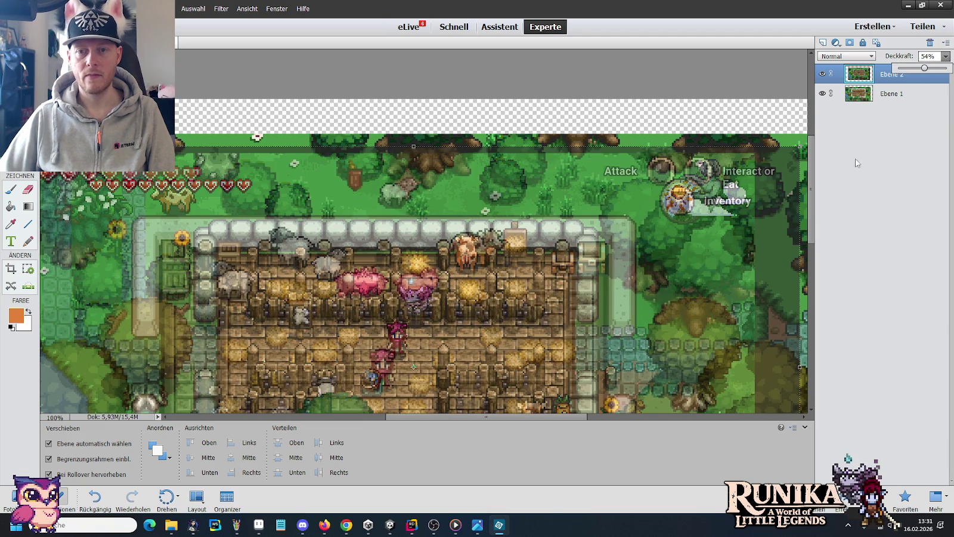
scroll(812, 179, "down", 3)
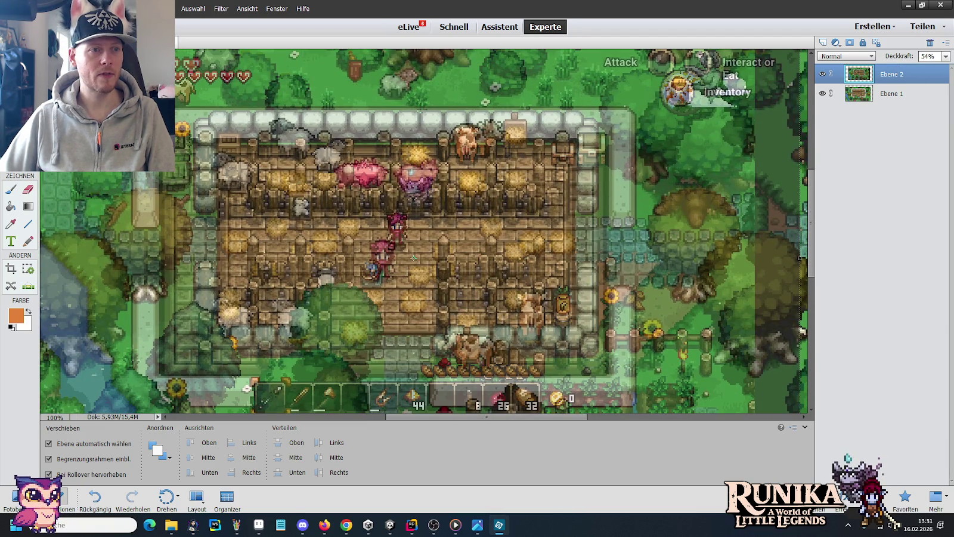
left_click_drag(308, 218, 256, 212)
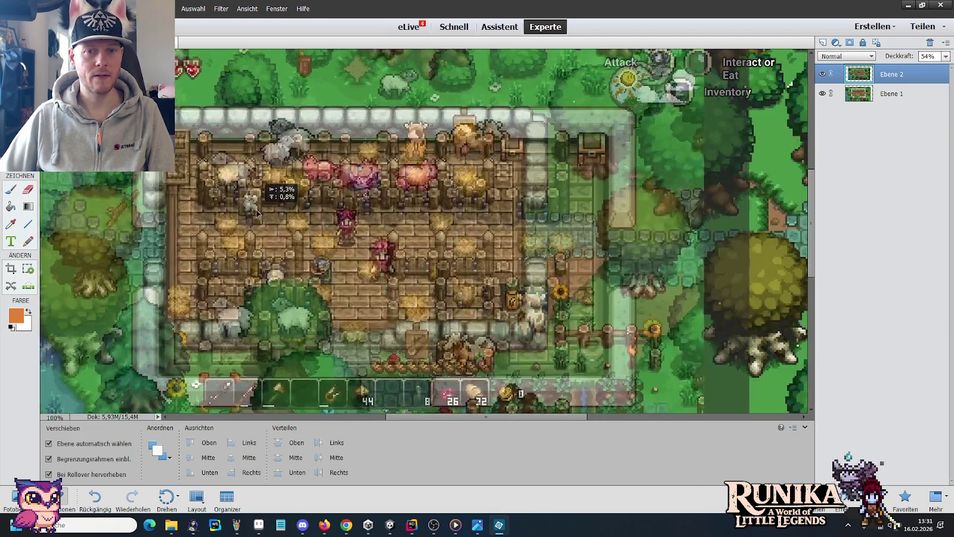
left_click_drag(257, 212, 253, 216)
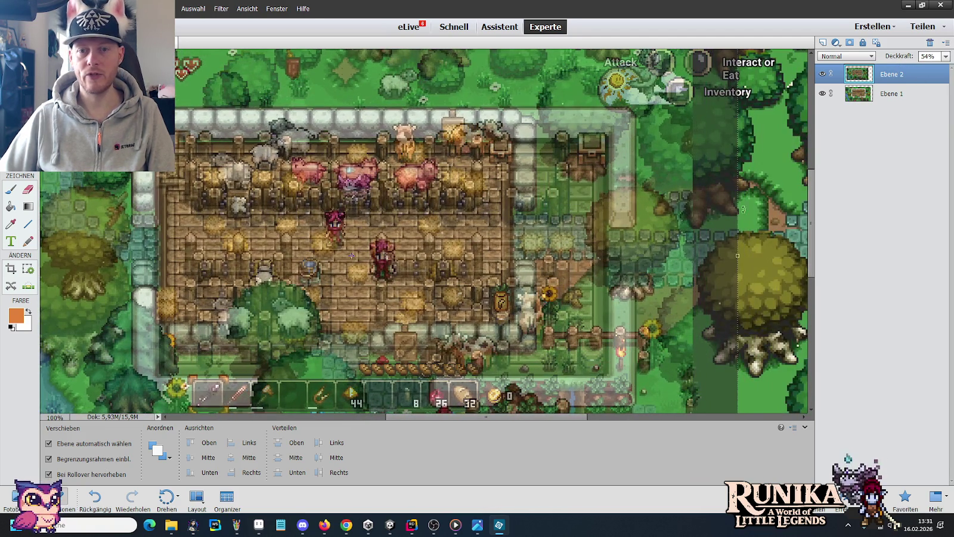
Step: Scale Ebene 1 to about 80% and reposition it beneath the half-transparent Ebene 2
left_click(773, 189)
left_click_drag(805, 187, 678, 207)
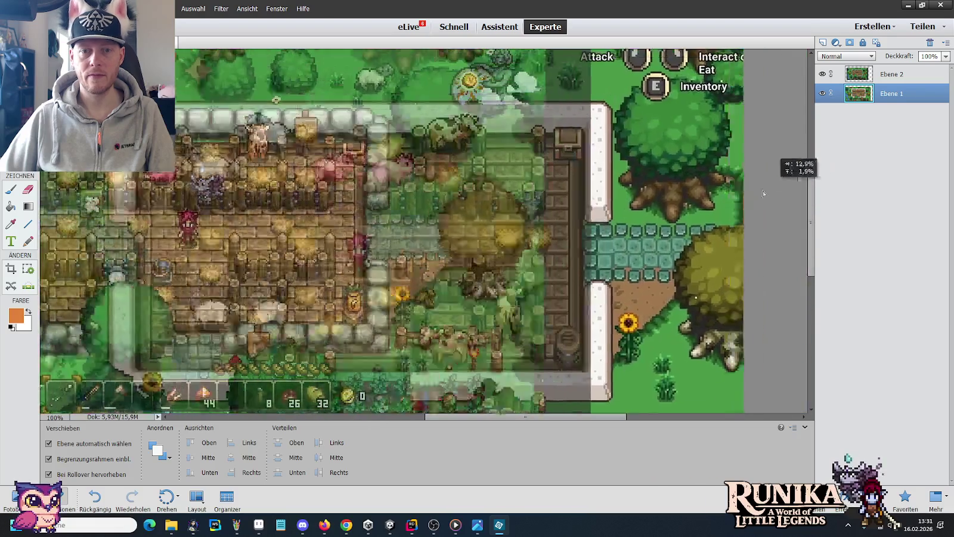
key("ctrl+z")
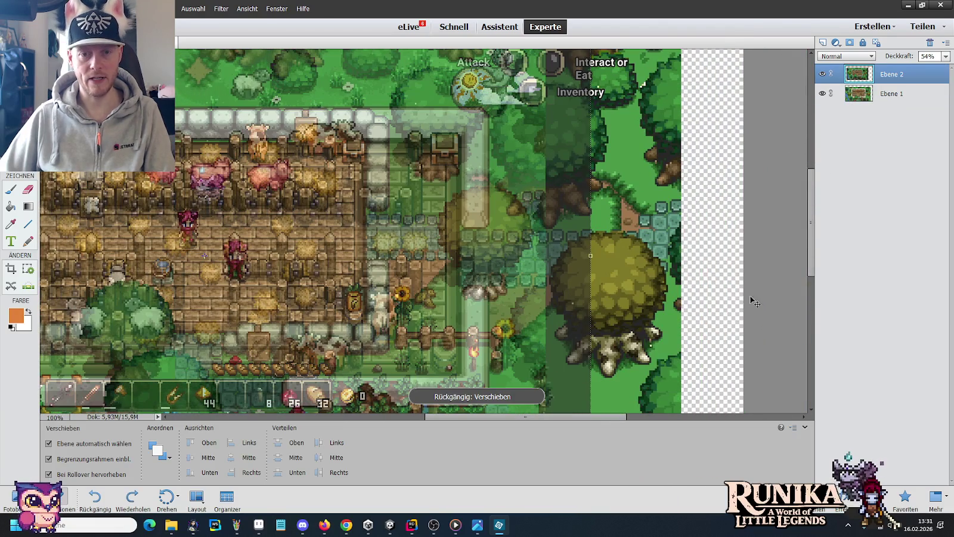
scroll(811, 234, "up", 3)
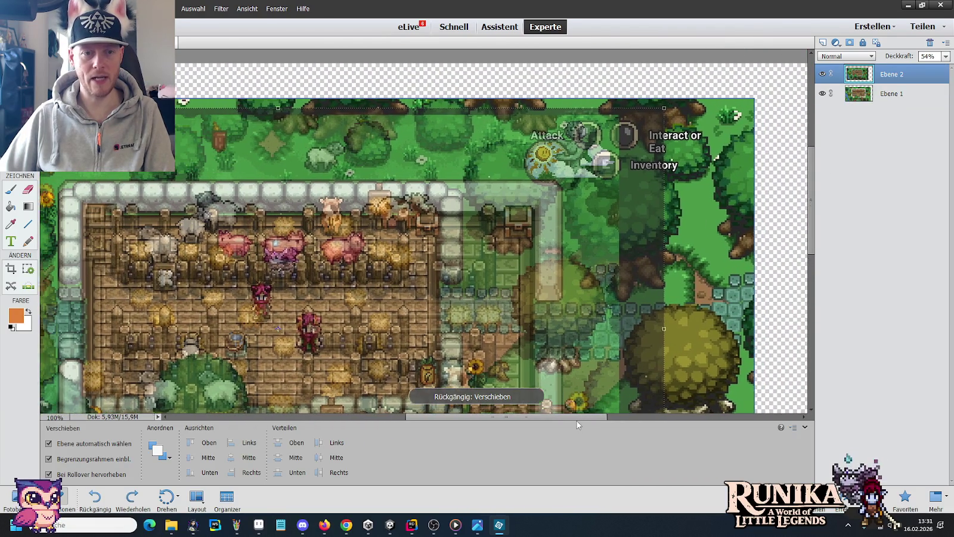
scroll(609, 411, "left", 3)
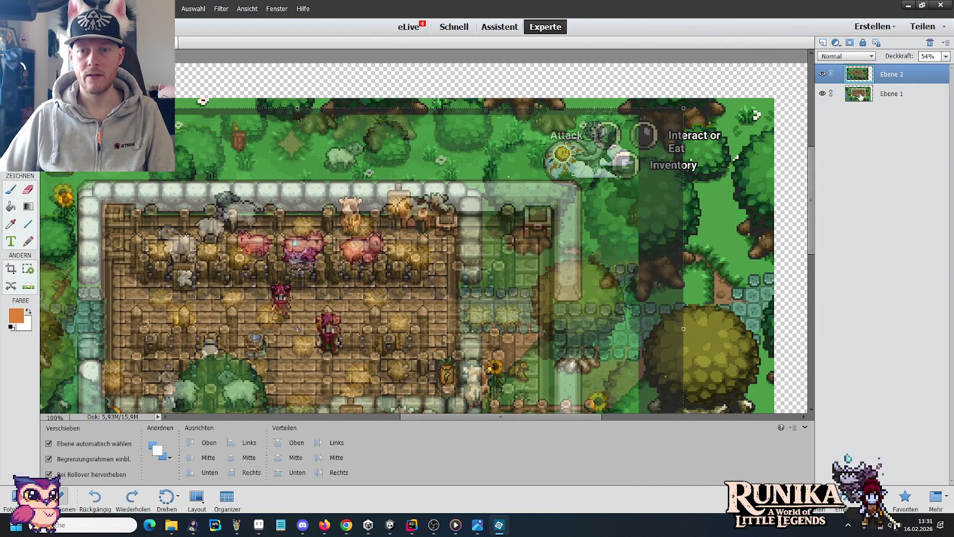
left_click(762, 96)
left_click_drag(775, 97, 481, 257)
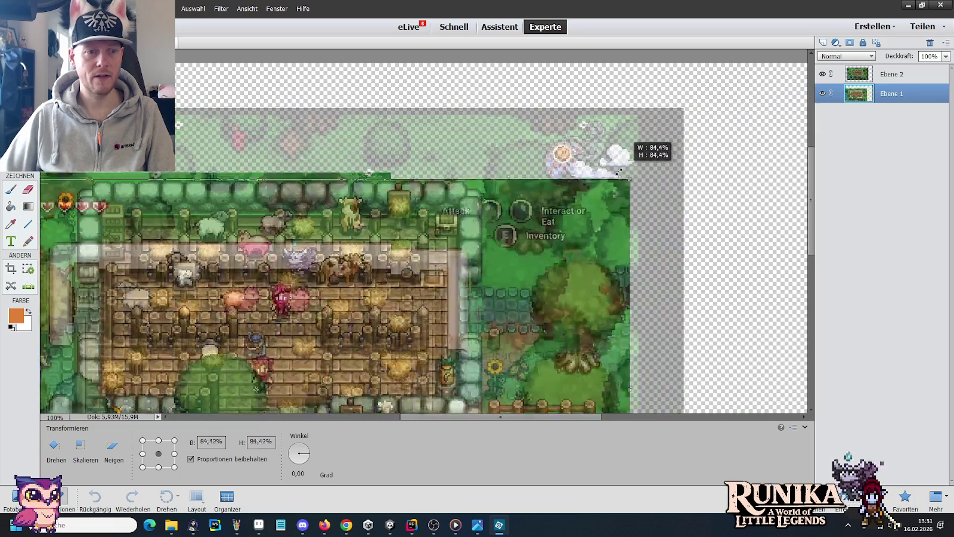
left_click_drag(416, 305, 463, 210)
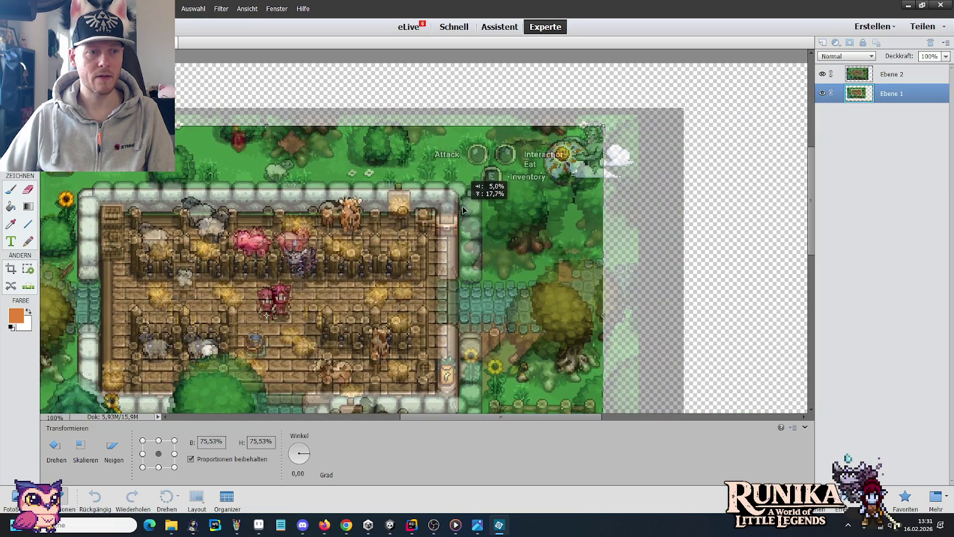
mouse_move(462, 210)
left_mouse_down()
mouse_move(464, 199)
mouse_move(468, 229)
left_mouse_up()
left_click_drag(603, 117, 648, 100)
left_click_drag(581, 158, 584, 173)
left_click(601, 405)
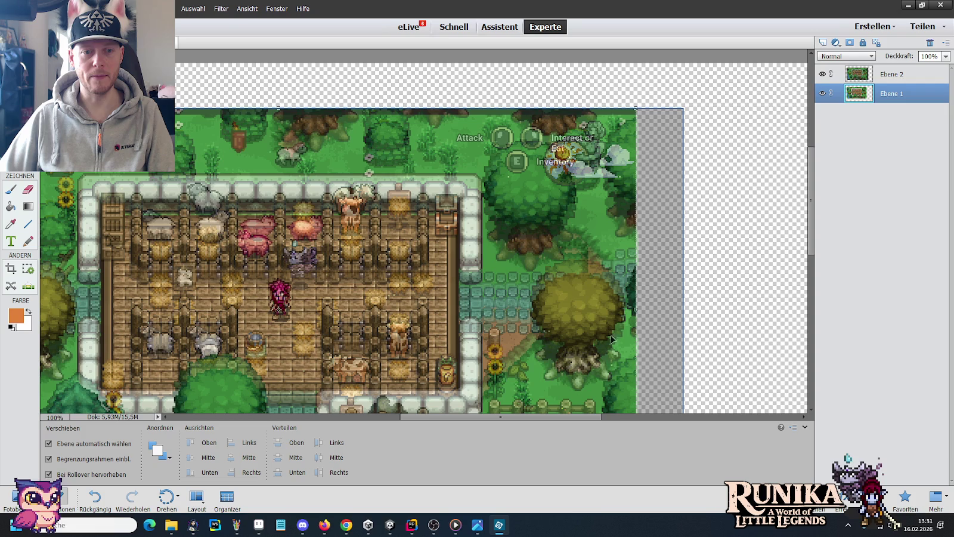
left_click_drag(526, 218, 527, 202)
scroll(526, 199, "left", 5)
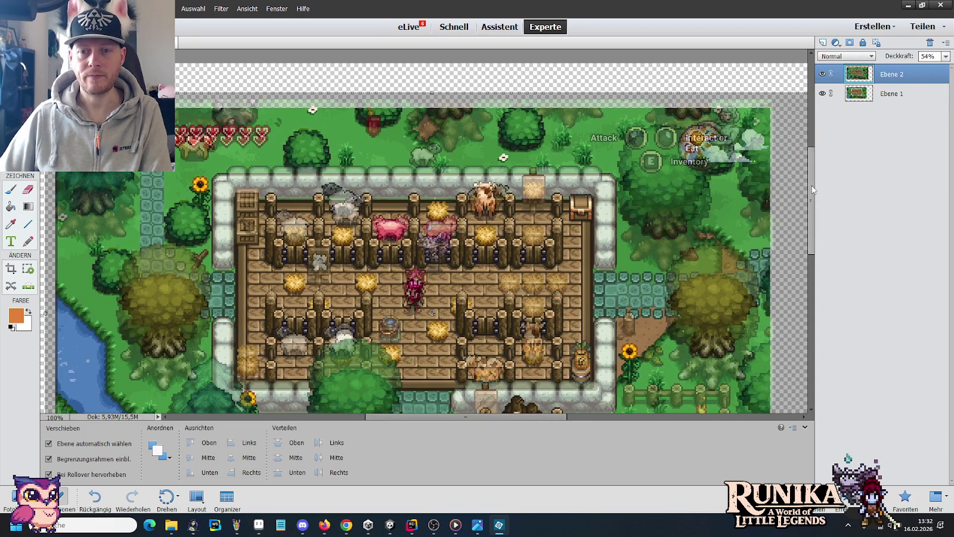
Step: Set Ebene 2's Deckkraft to 0% so only the scaled Ebene 1 screenshot shows
scroll(811, 190, "down", 3)
left_click(945, 56)
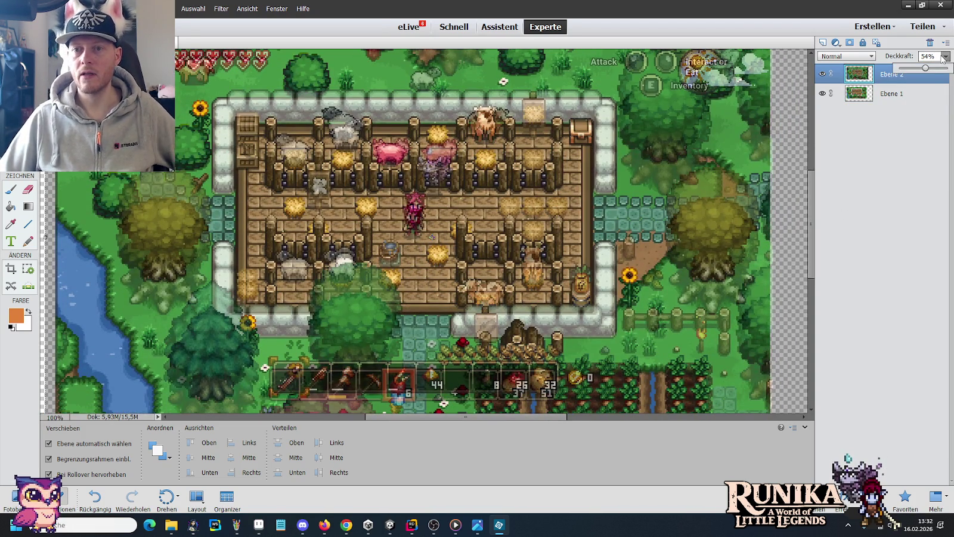
left_click_drag(911, 74, 883, 75)
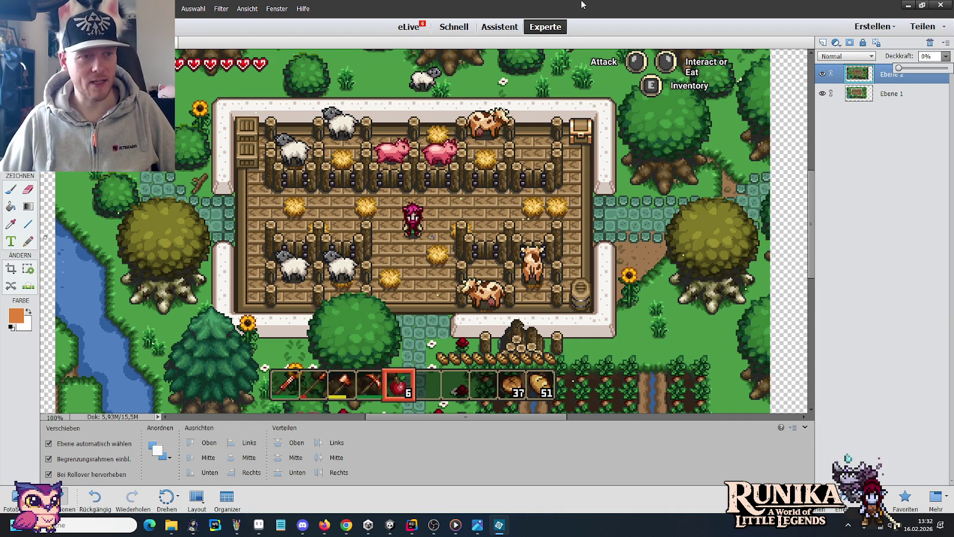
Step: Zoom the canvas in to 300%, then back to 100%
key("z")
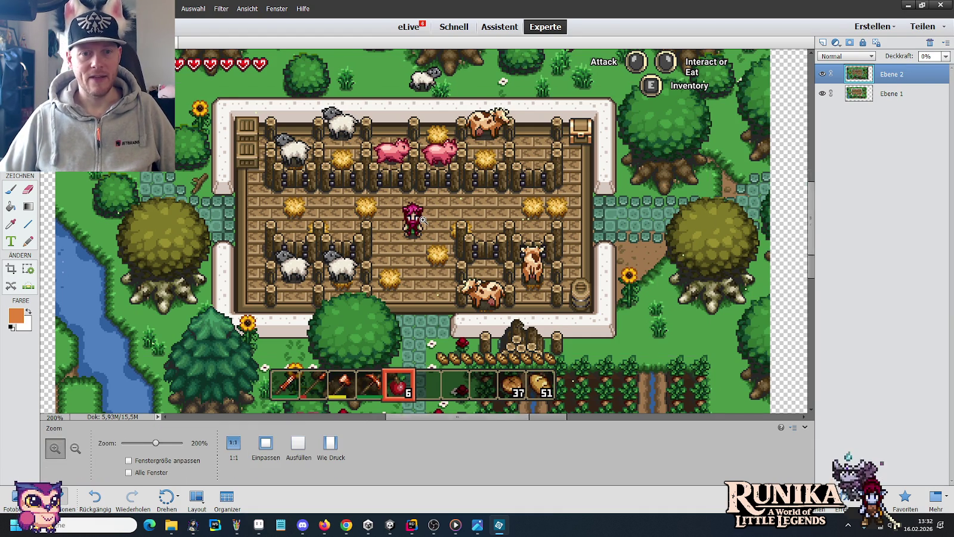
double_click(421, 219)
right_click(425, 220)
left_click(464, 262)
right_click(460, 234)
left_click(500, 272)
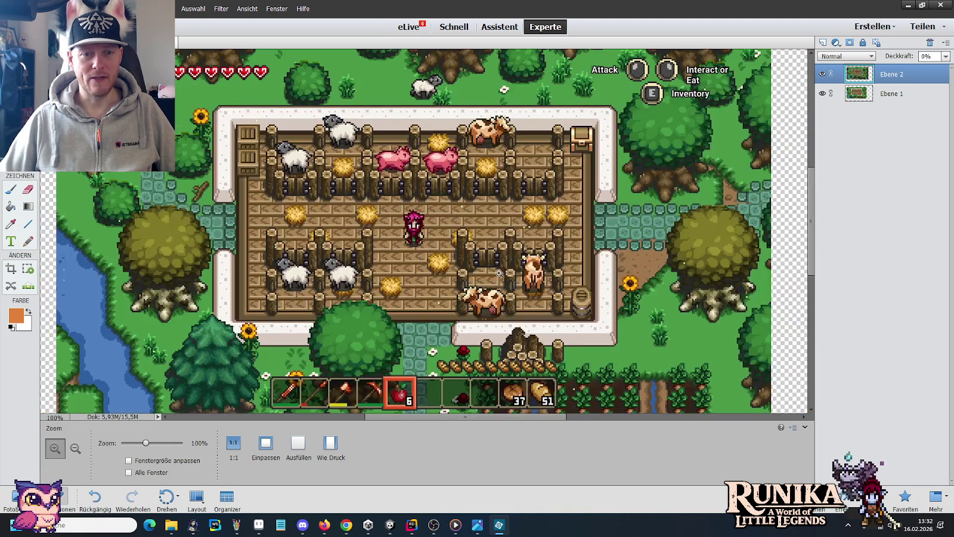
Step: Check each layer's visibility and raise Ebene 2's opacity to 100%
left_click(822, 74)
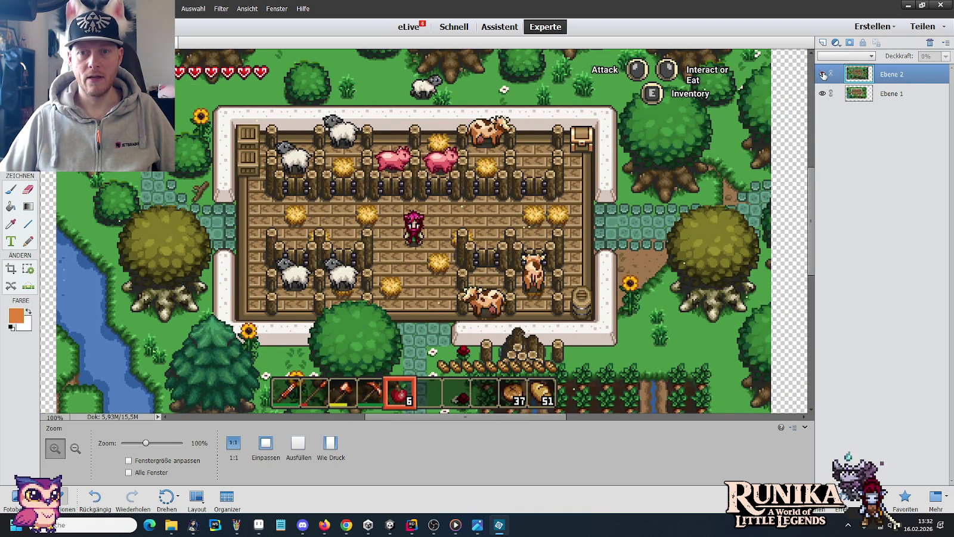
left_click(823, 94)
left_click(823, 93)
left_click(823, 74)
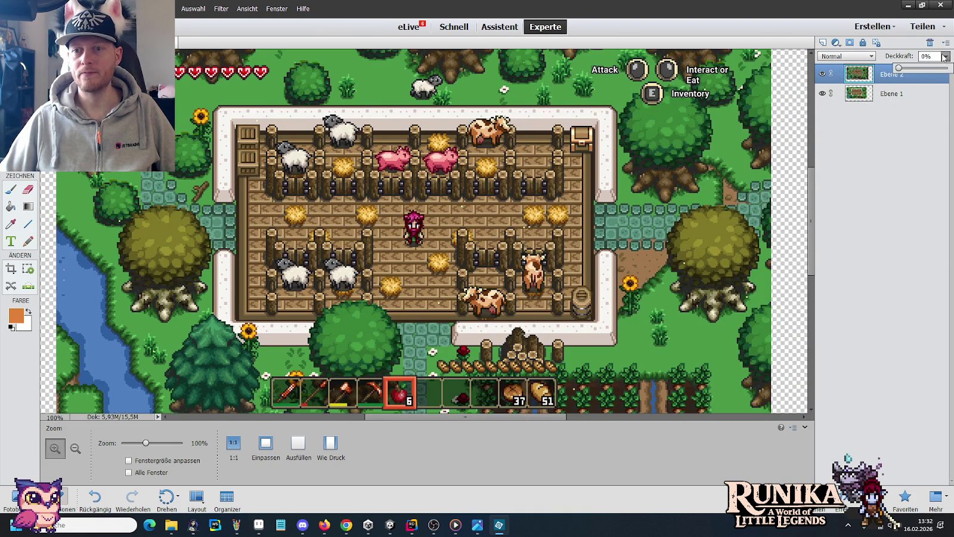
left_click_drag(899, 68, 949, 69)
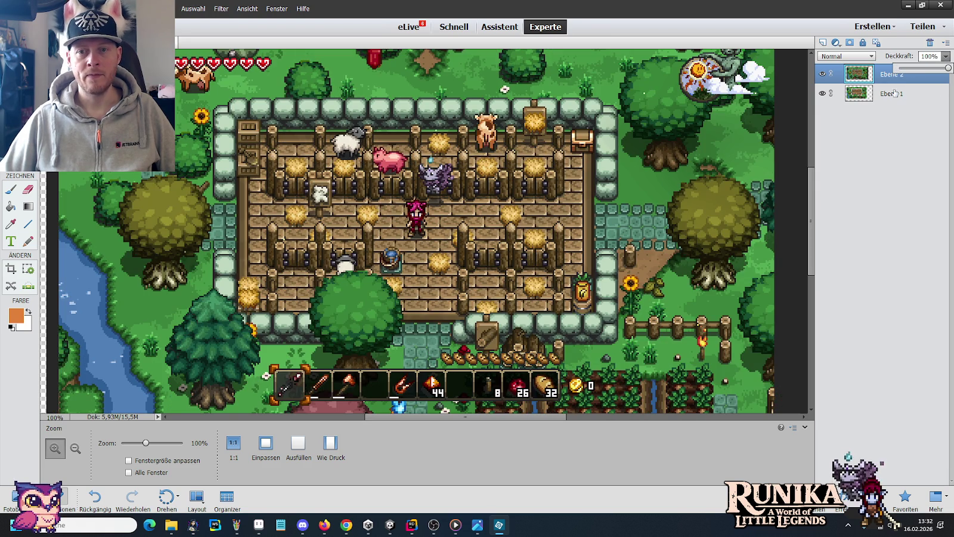
Step: Toggle Ebene 2 repeatedly to compare the screenshots, then open a new Chrome tab
left_click(823, 74)
left_click(823, 74)
left_click(823, 74)
left_click(823, 74)
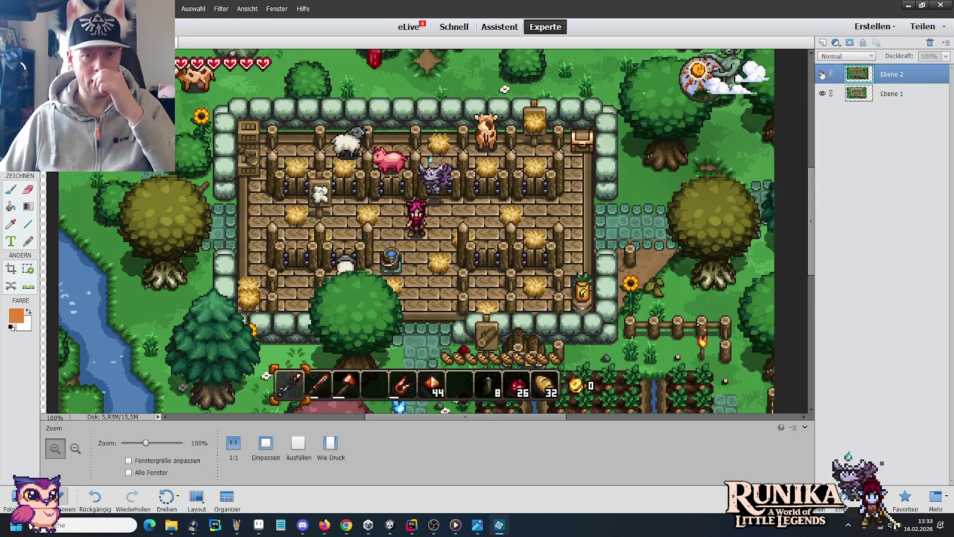
left_click(823, 74)
left_click(823, 74)
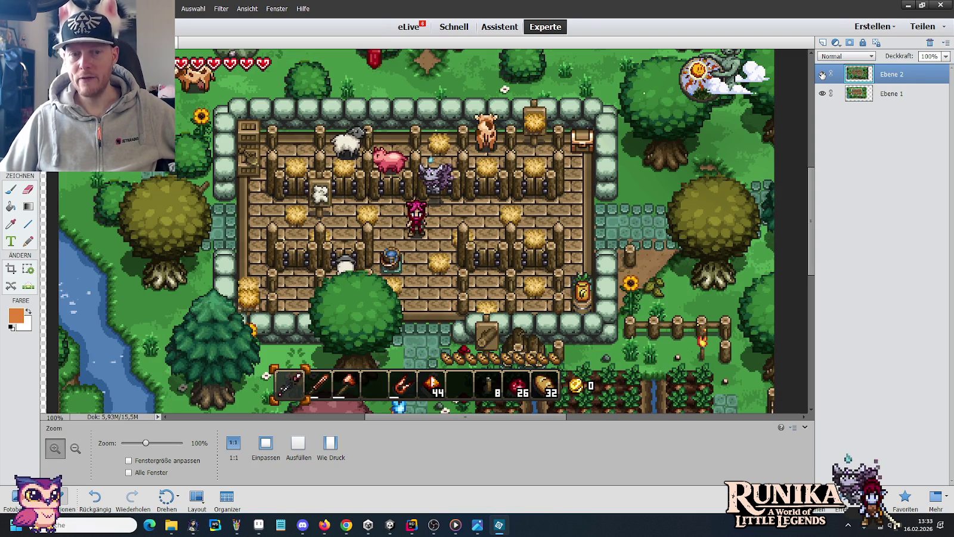
left_click(823, 74)
left_click(823, 74)
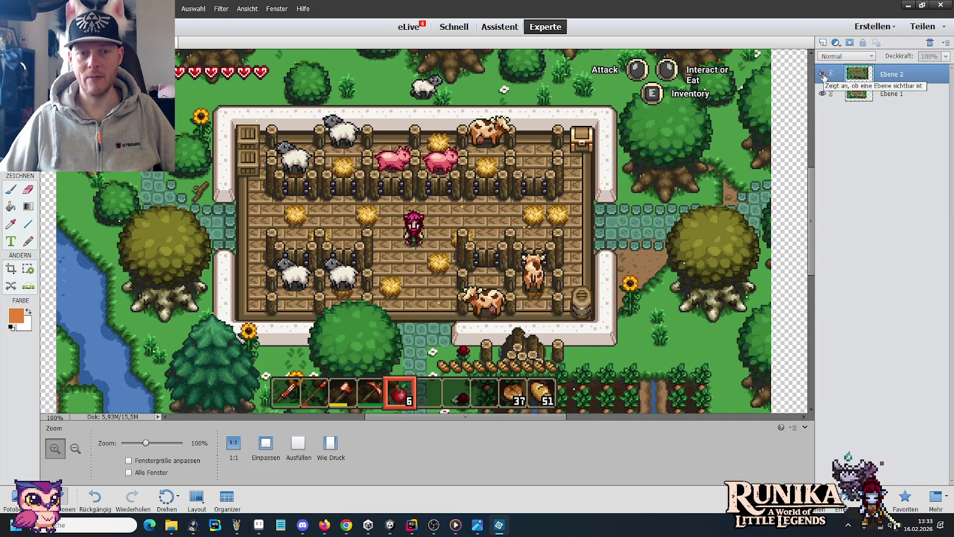
left_click(823, 75)
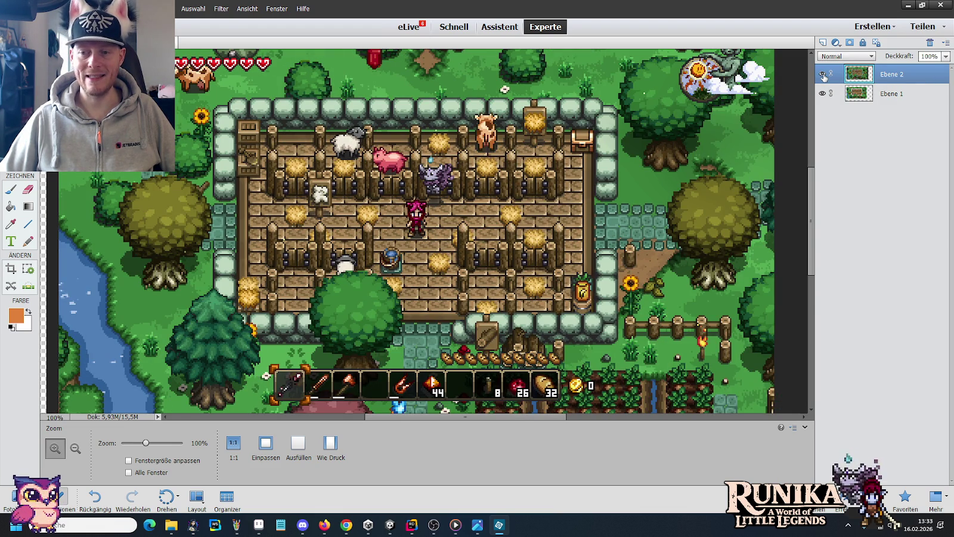
left_click(824, 74)
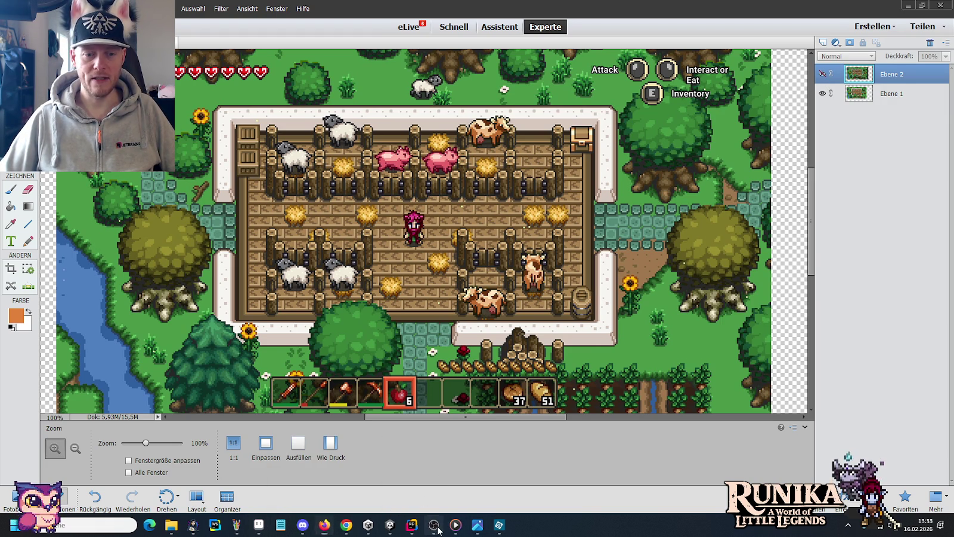
left_click(346, 525)
left_click(854, 10)
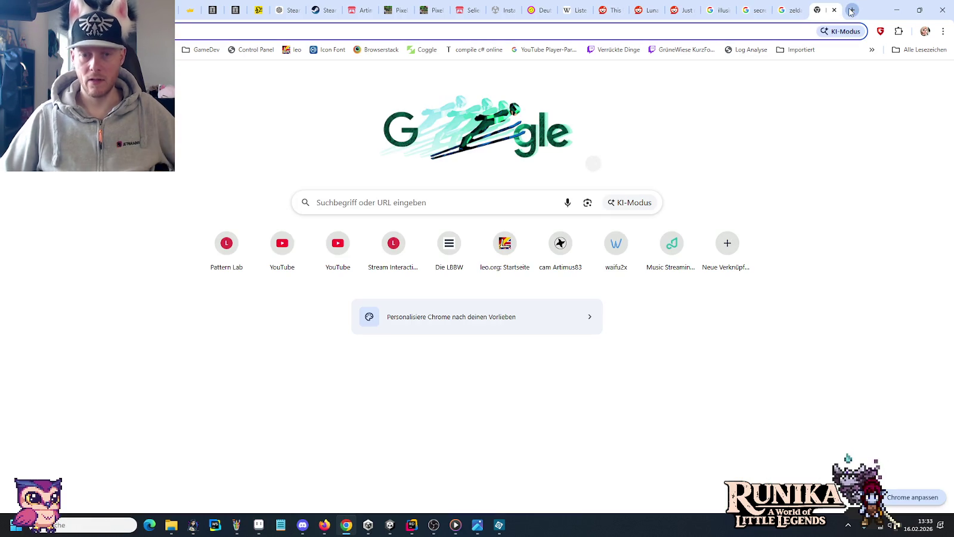
Step: Search Google Images for 'zelda alttp'
type("zelda alttp")
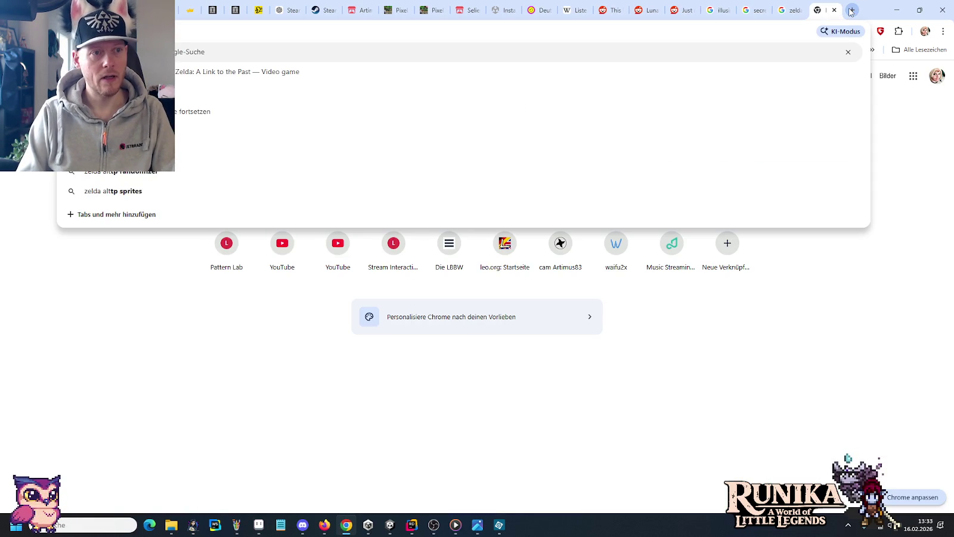
key("Return")
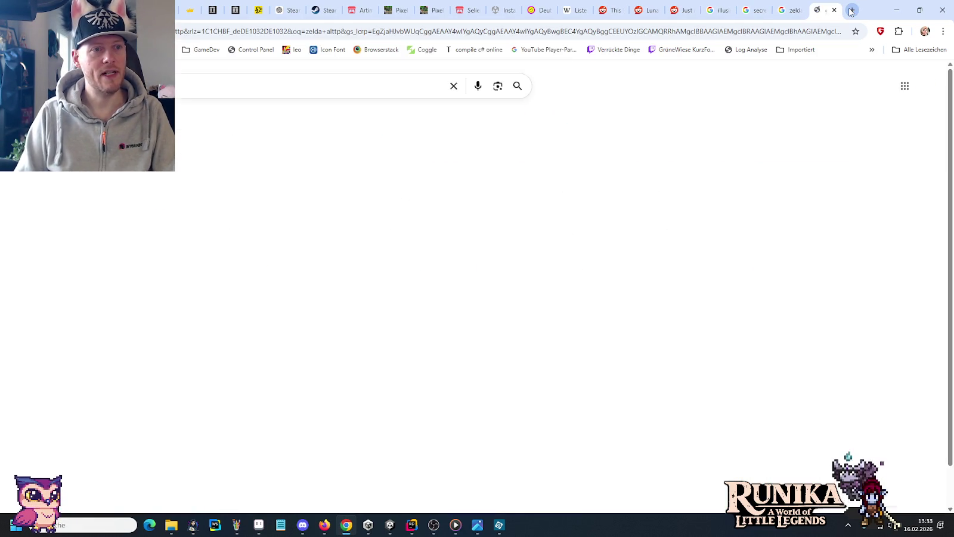
left_click(189, 120)
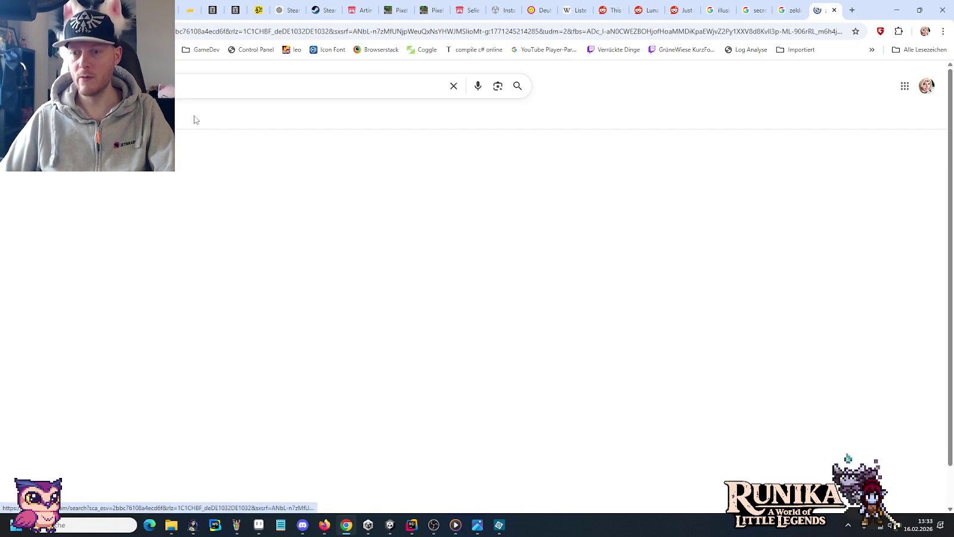
scroll(282, 169, "down", 4)
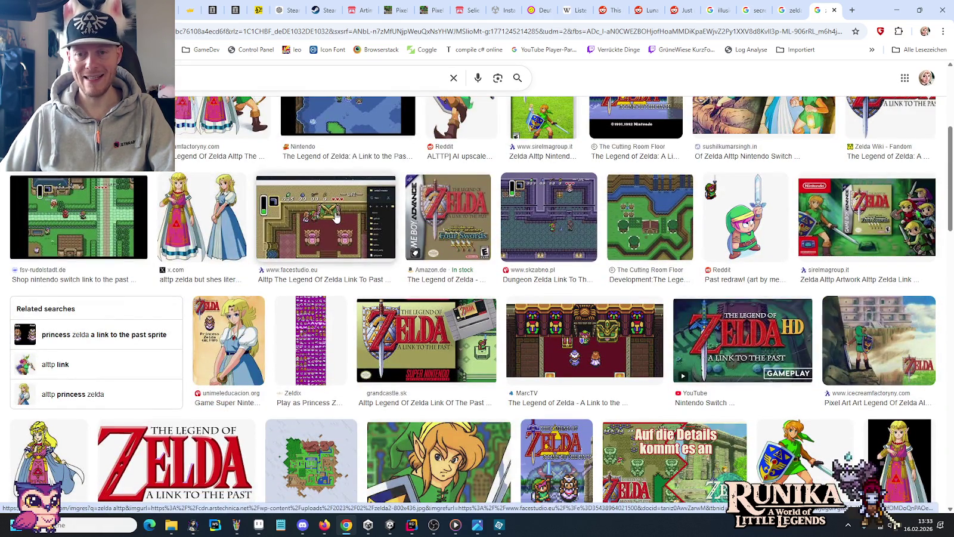
scroll(336, 215, "down", 2)
Step: Preview the MarcTV dungeon image, then the SNES Review house-interior screenshot
left_click(560, 199)
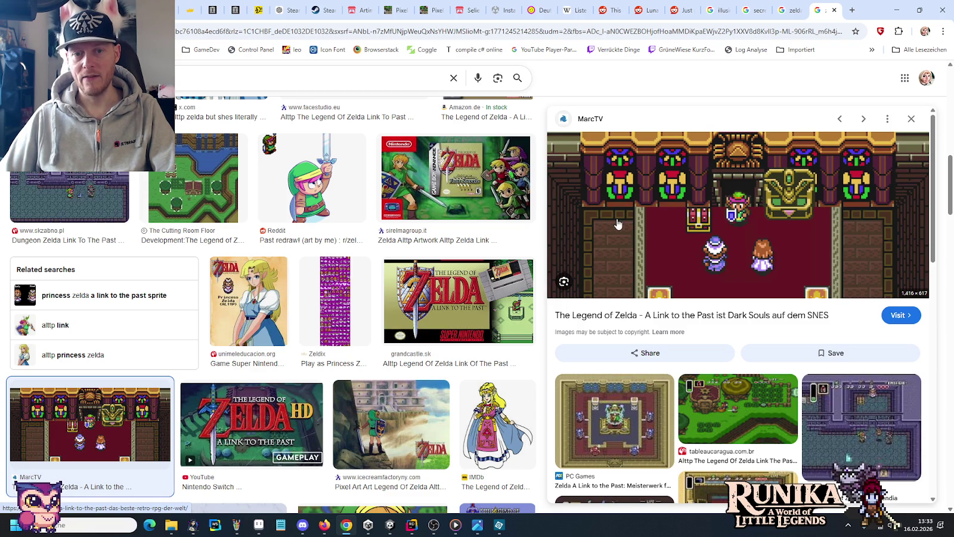
scroll(617, 233, "down", 3)
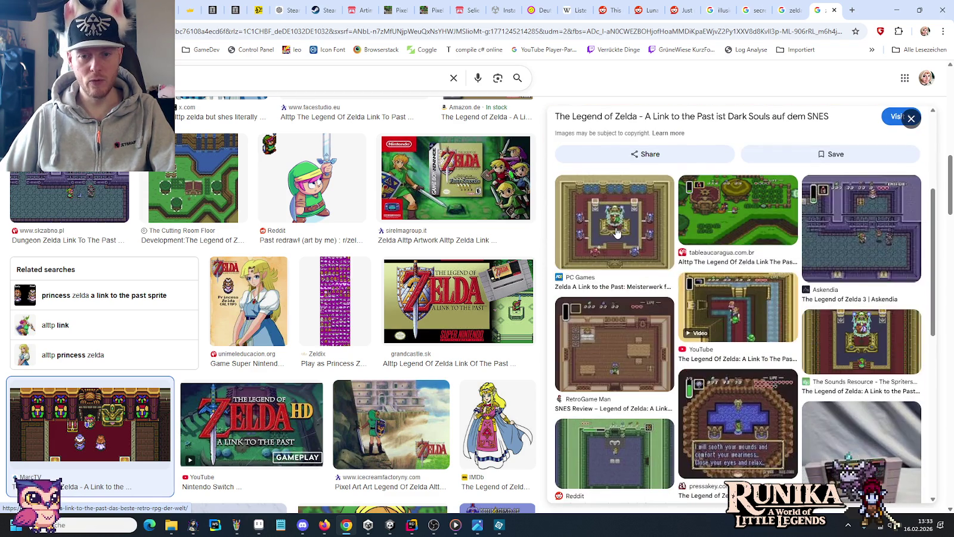
left_click(725, 288)
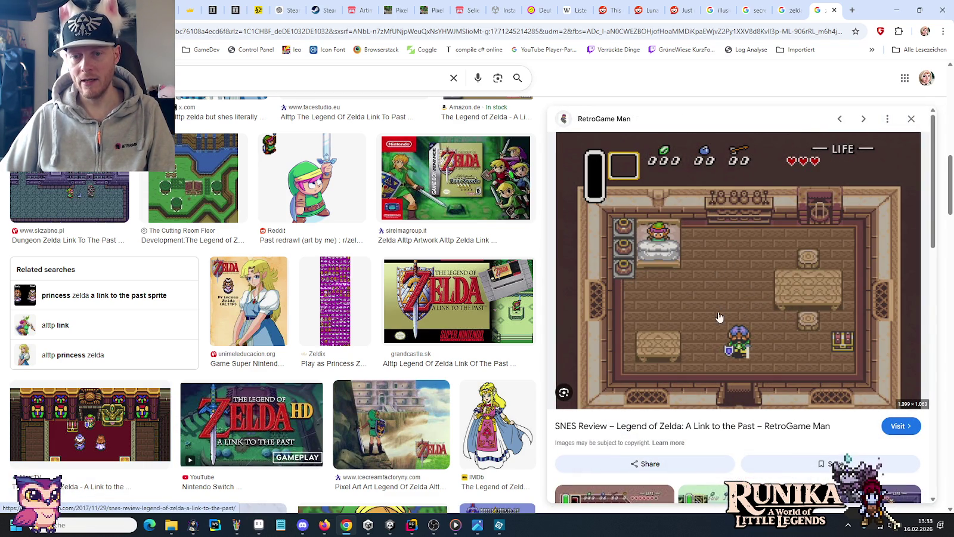
key("alt+Tab")
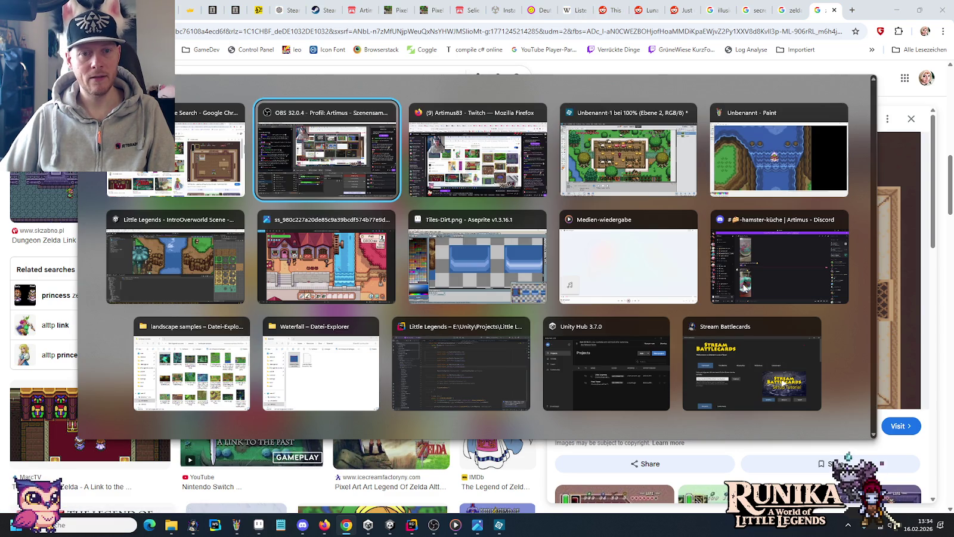
key("alt+Tab")
key("alt+Tab")
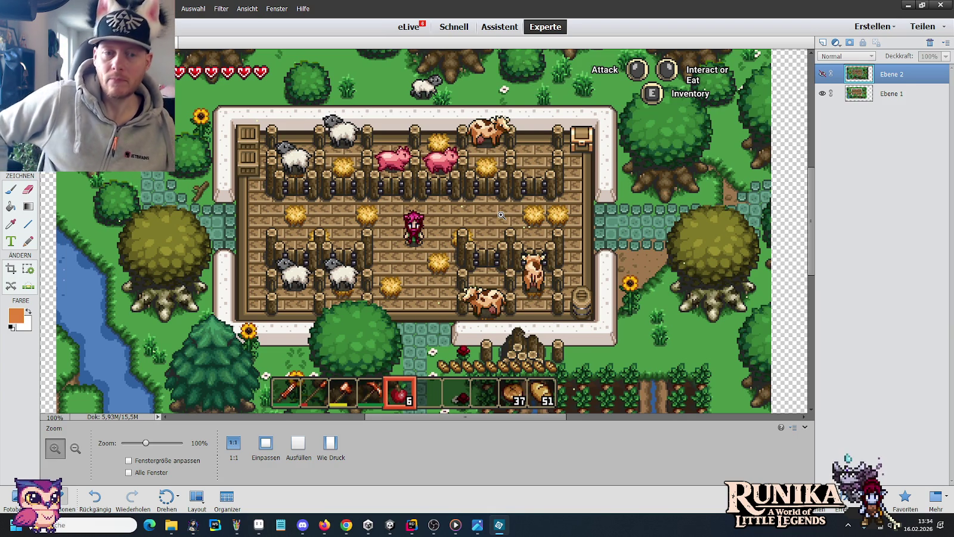
key("alt+Tab")
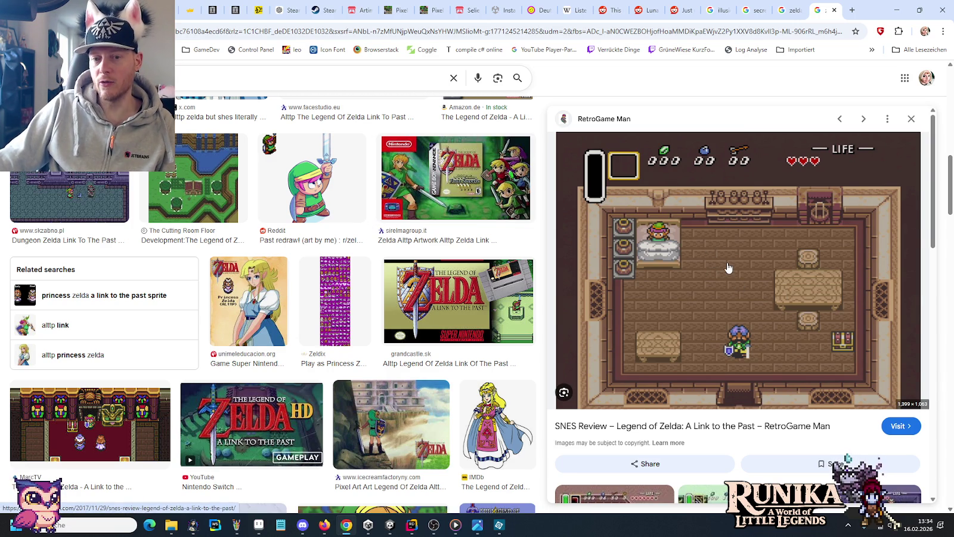
key("alt+Tab")
key("alt+Tab")
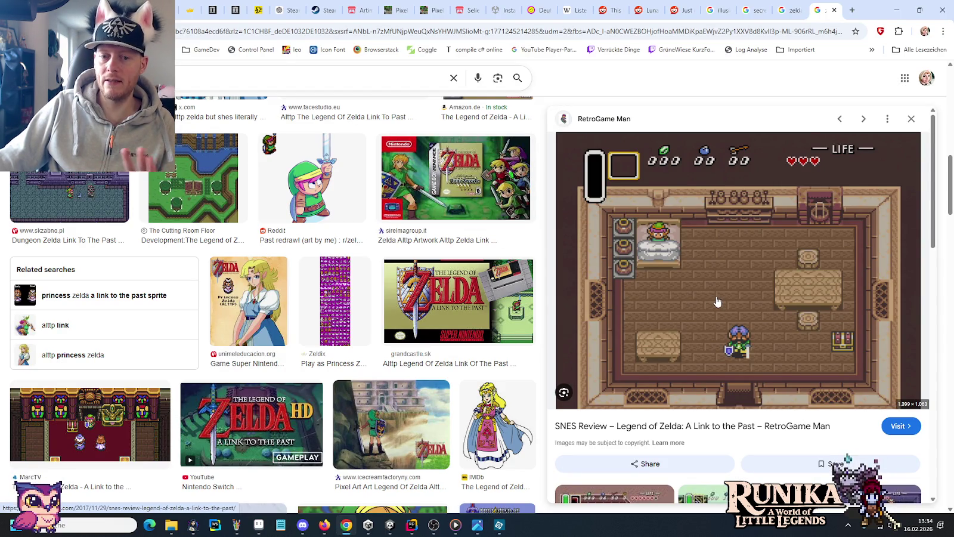
key("alt+Tab")
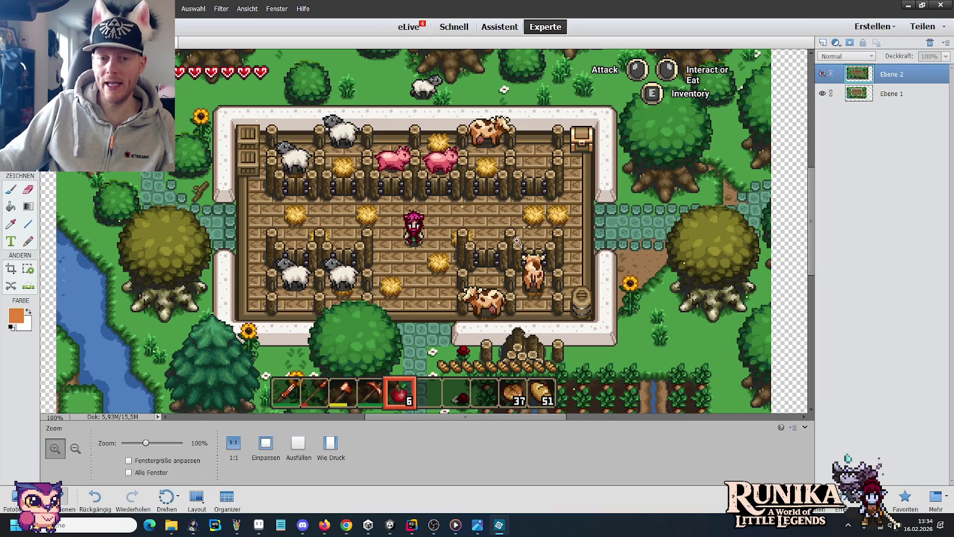
left_click(823, 74)
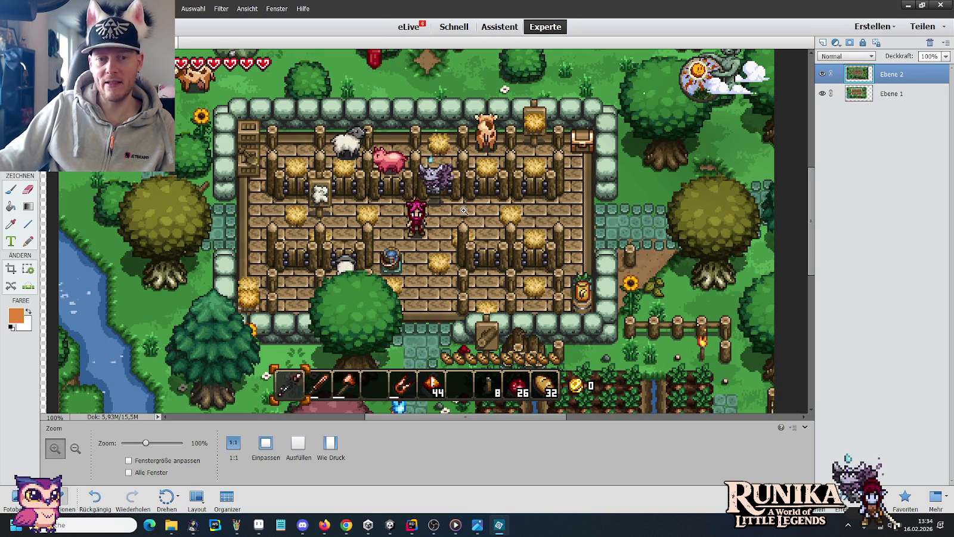
key("alt+Tab")
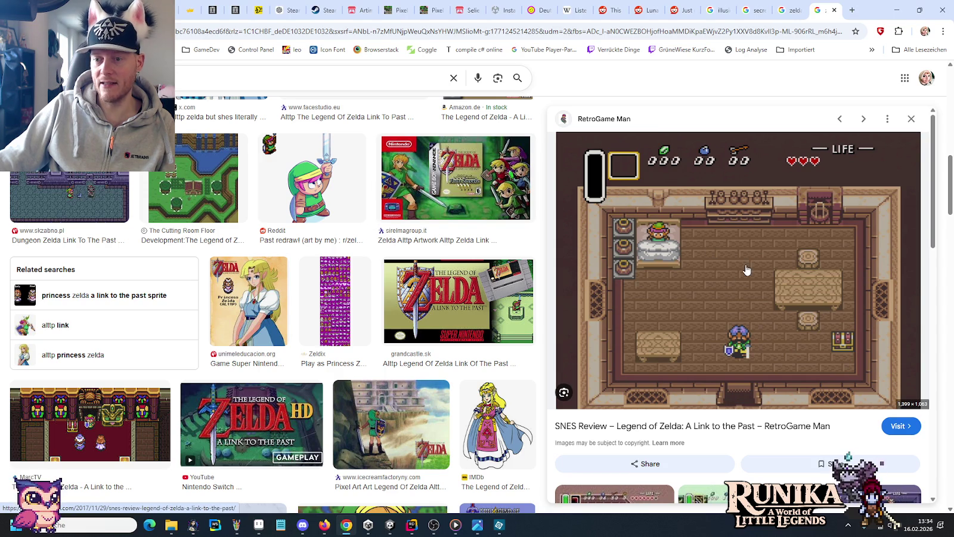
key("alt+Tab")
left_click(823, 75)
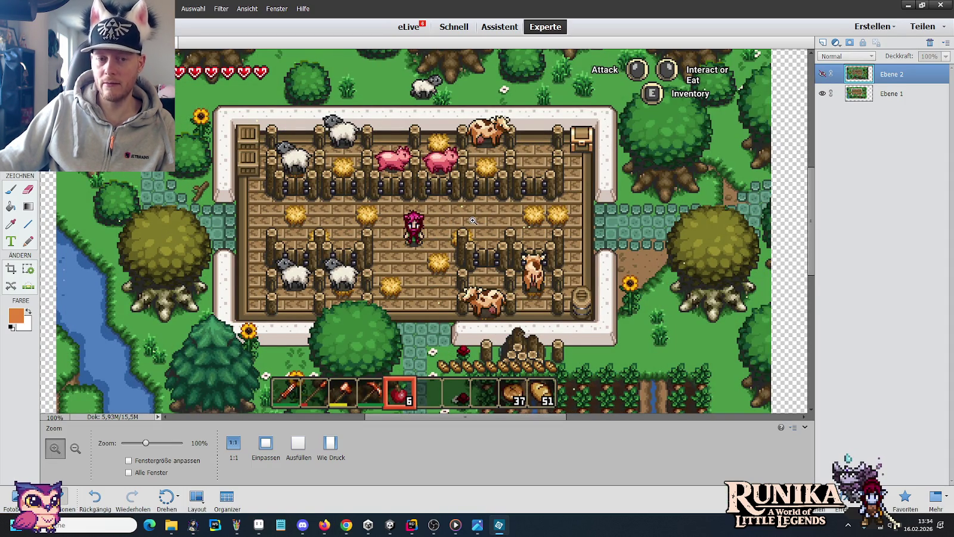
key("alt+Tab")
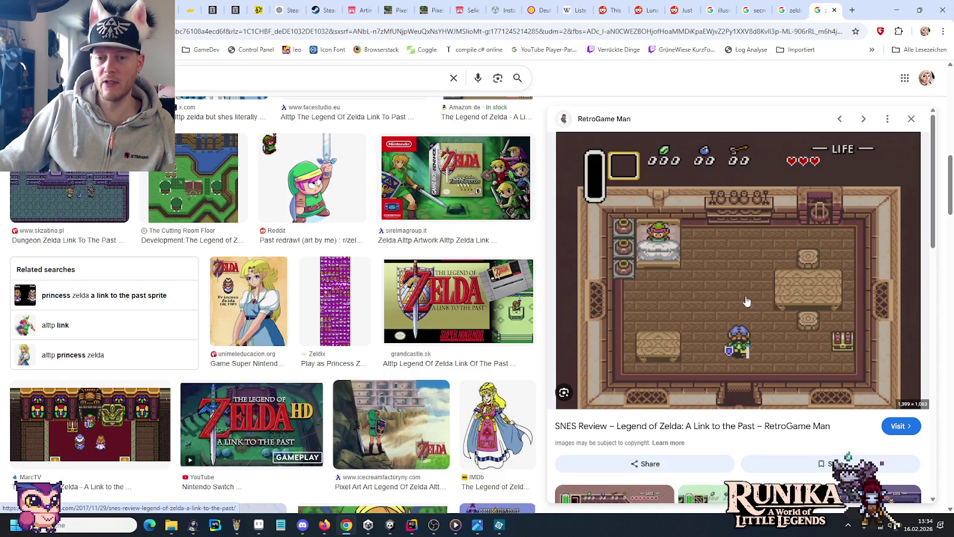
key("alt+Tab")
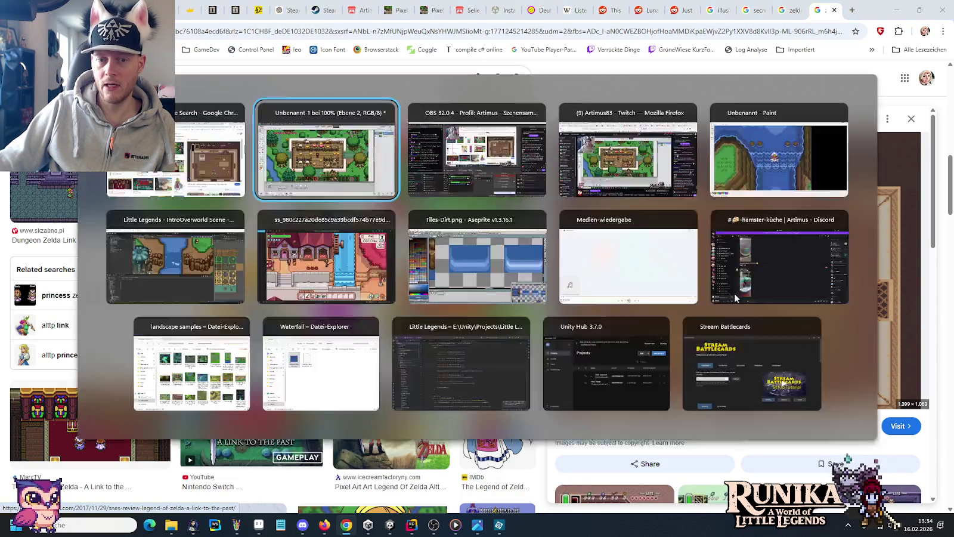
left_click(823, 74)
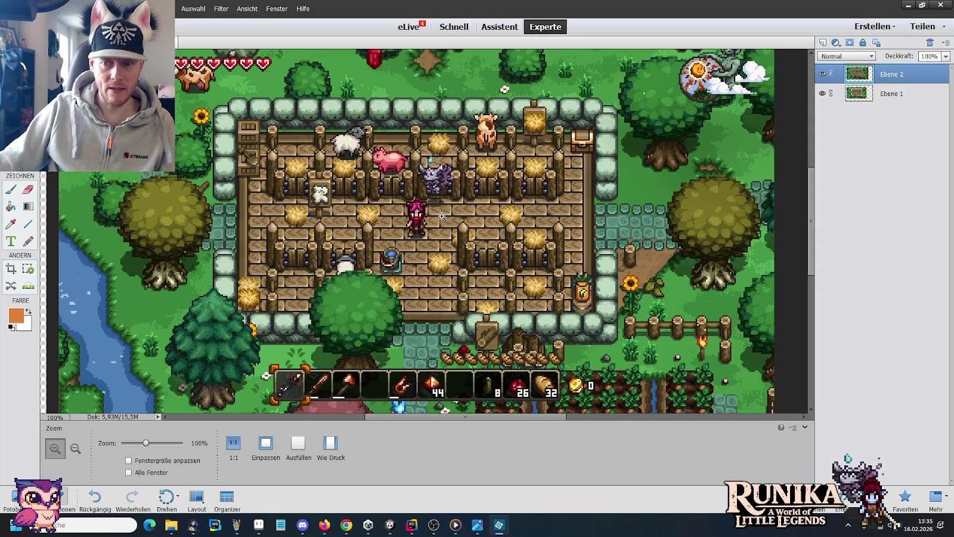
left_click(825, 74)
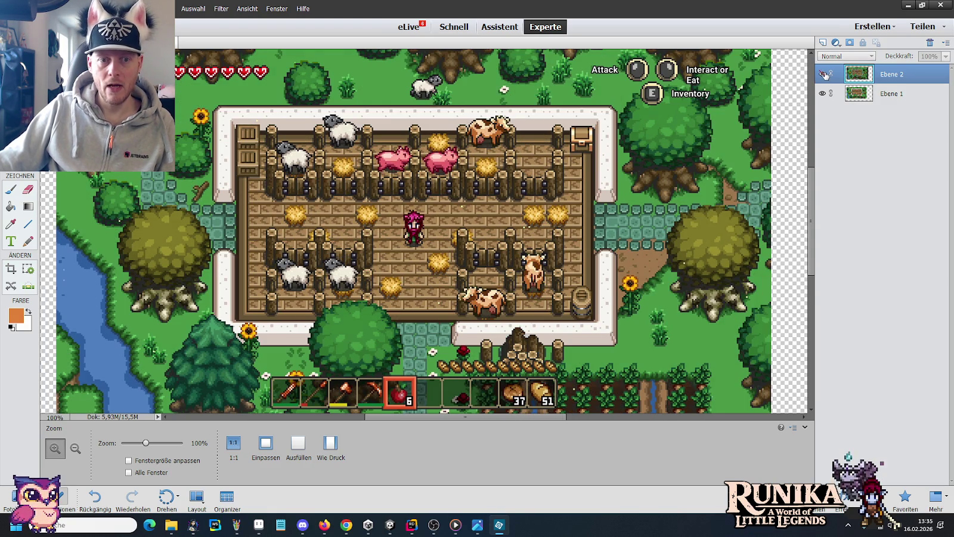
left_click(825, 75)
left_click(825, 75)
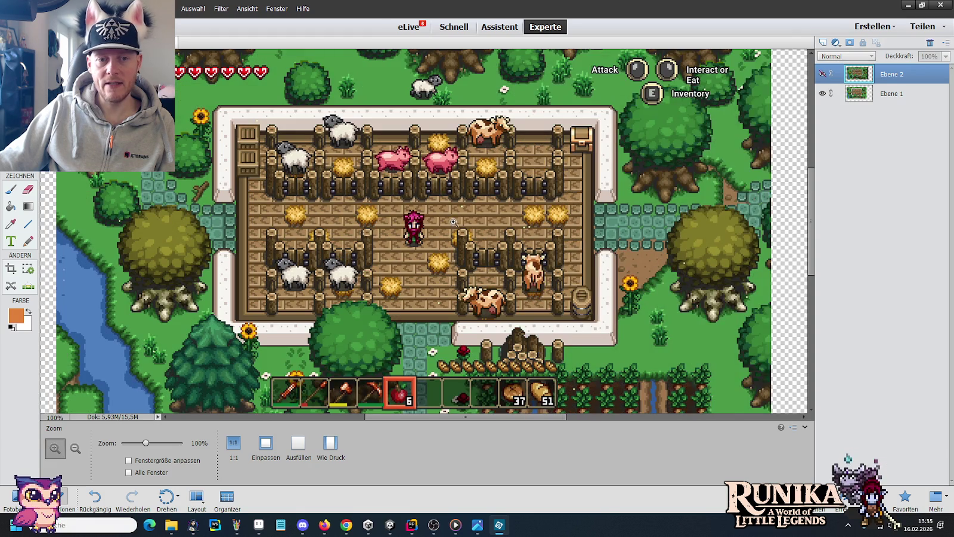
left_click(825, 74)
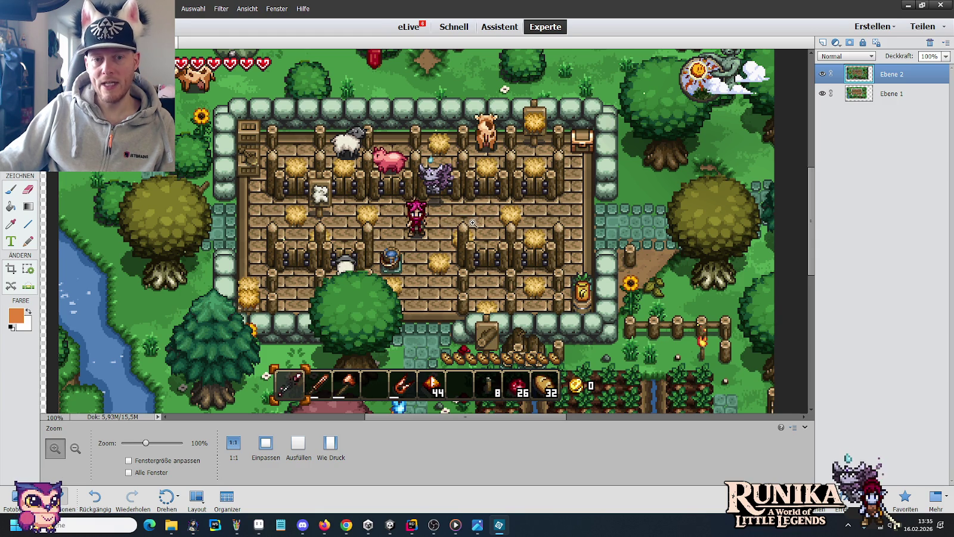
left_click(823, 75)
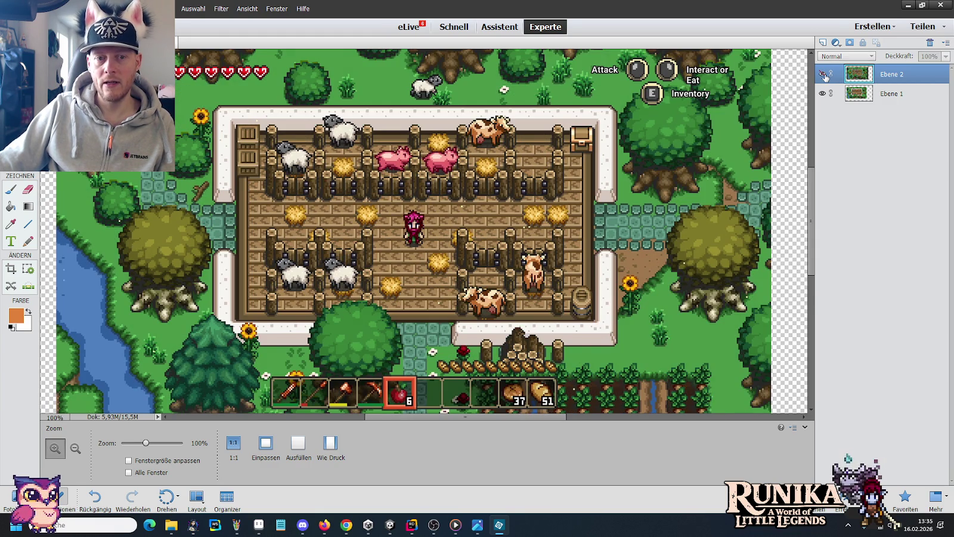
left_click(824, 74)
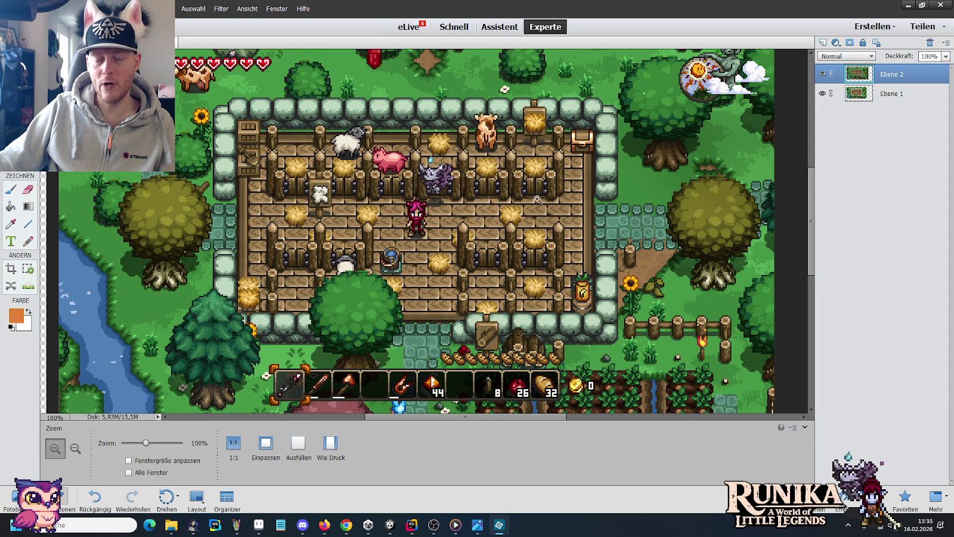
left_click(822, 75)
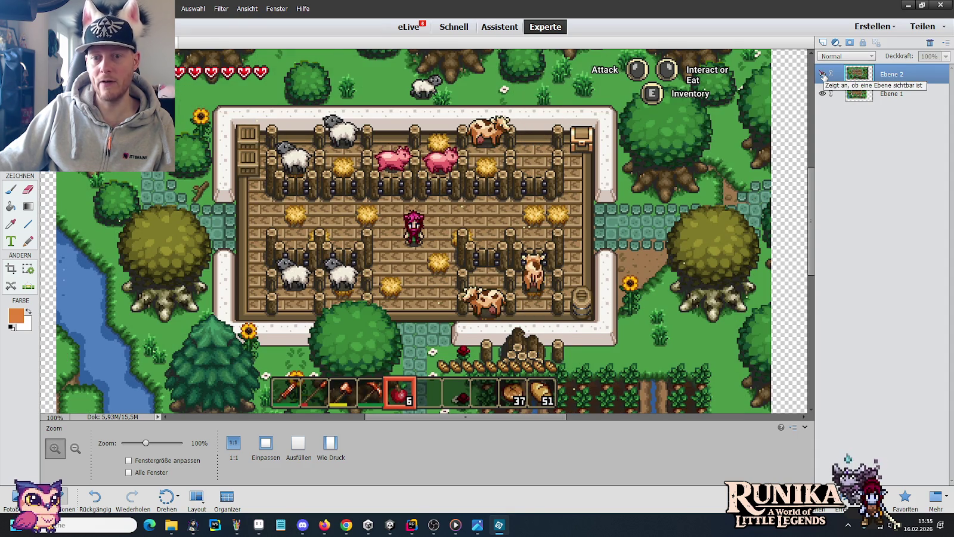
left_click(822, 74)
left_click(822, 75)
left_click(822, 74)
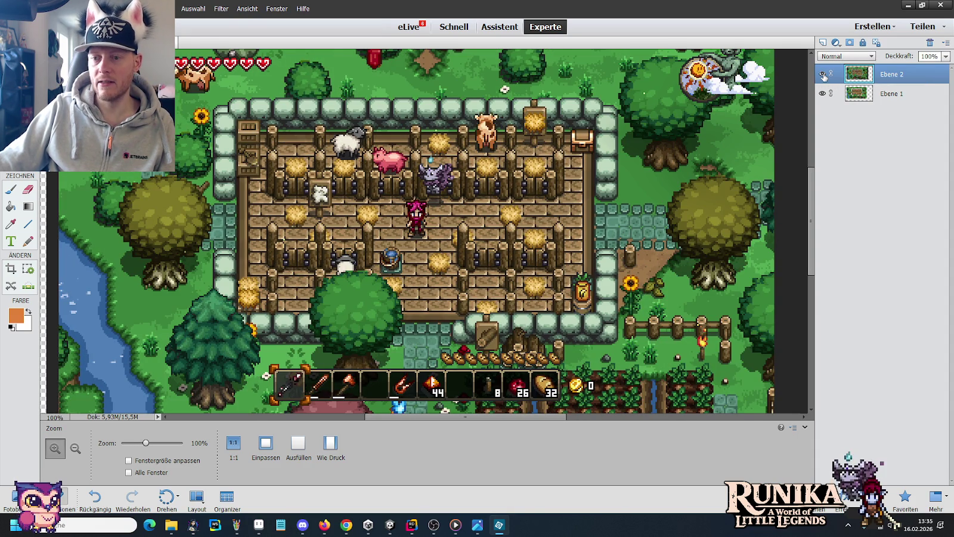
left_click(823, 74)
left_click(823, 74)
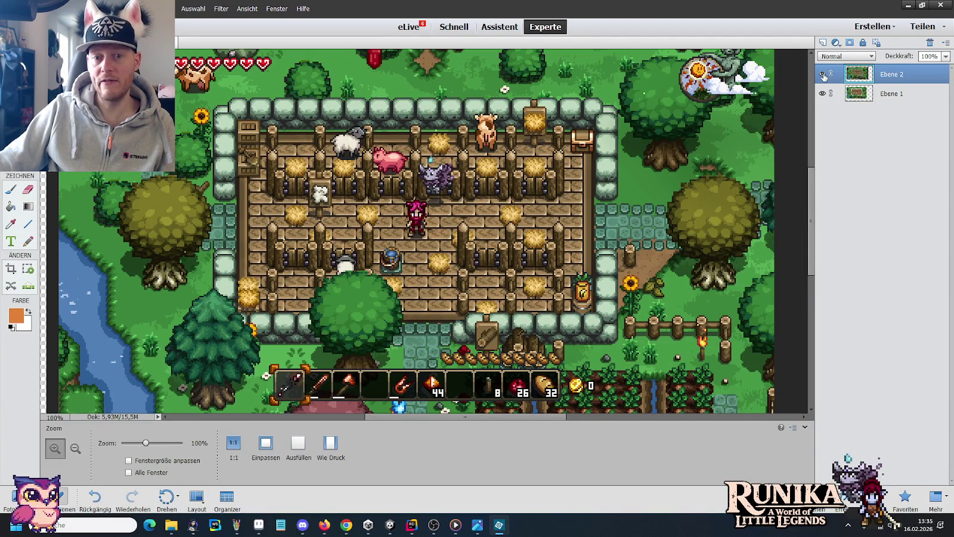
left_click(822, 74)
key("alt+Tab")
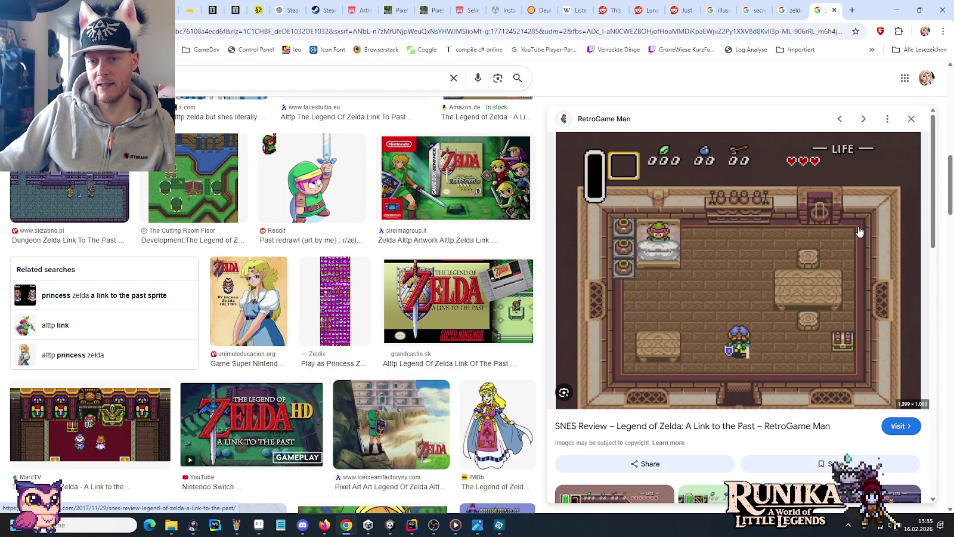
key("alt+Tab")
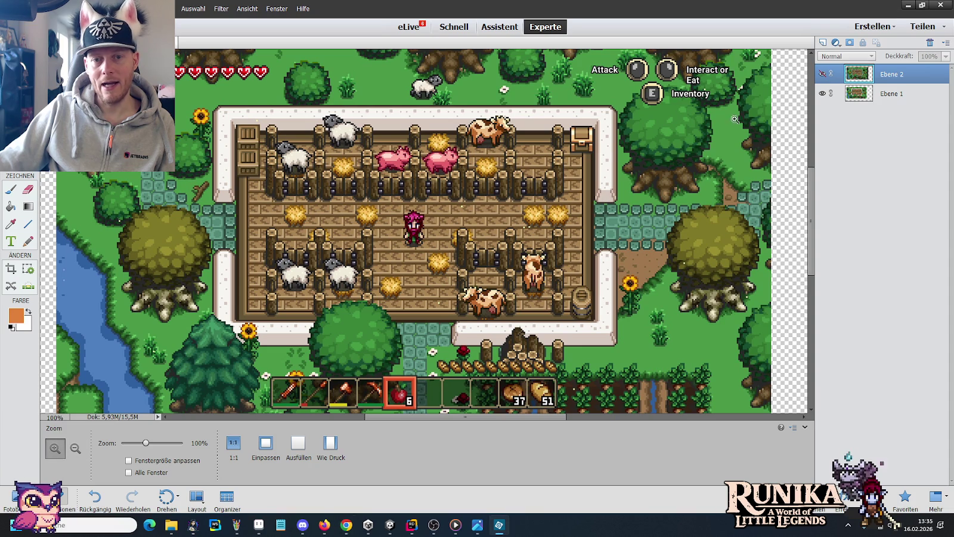
Step: Alternate slowly between the stone-walled Ebene 2 and the Ebene 1 screenshots
left_click(826, 74)
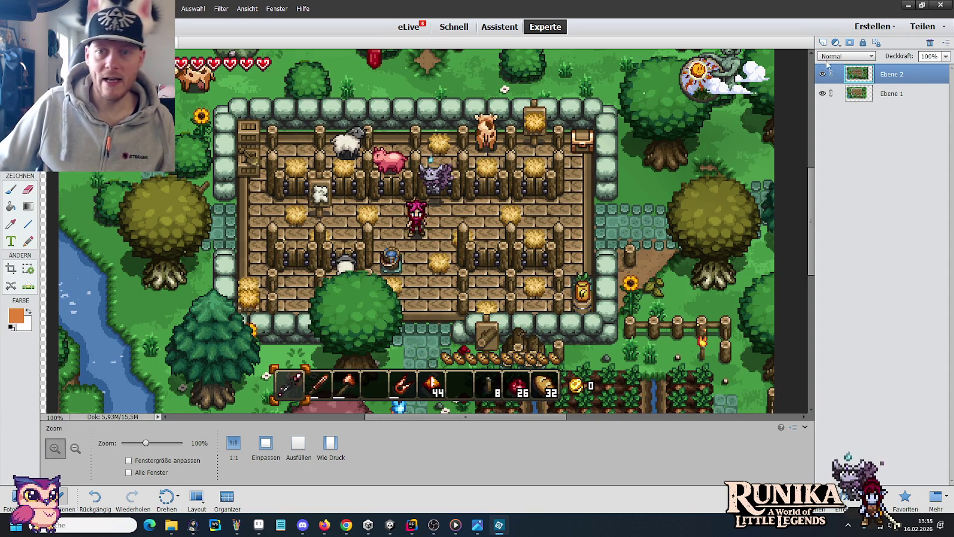
key("ctrl+comma")
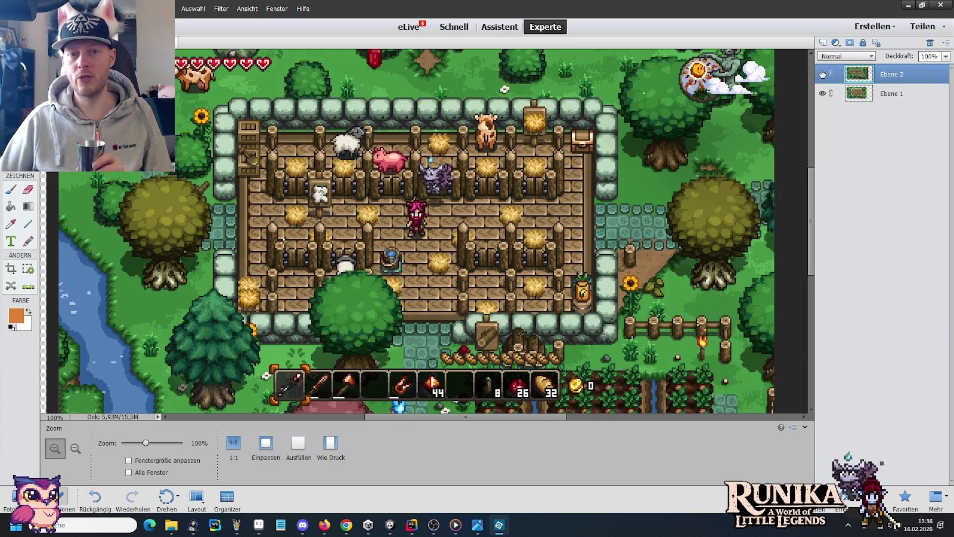
left_click(823, 73)
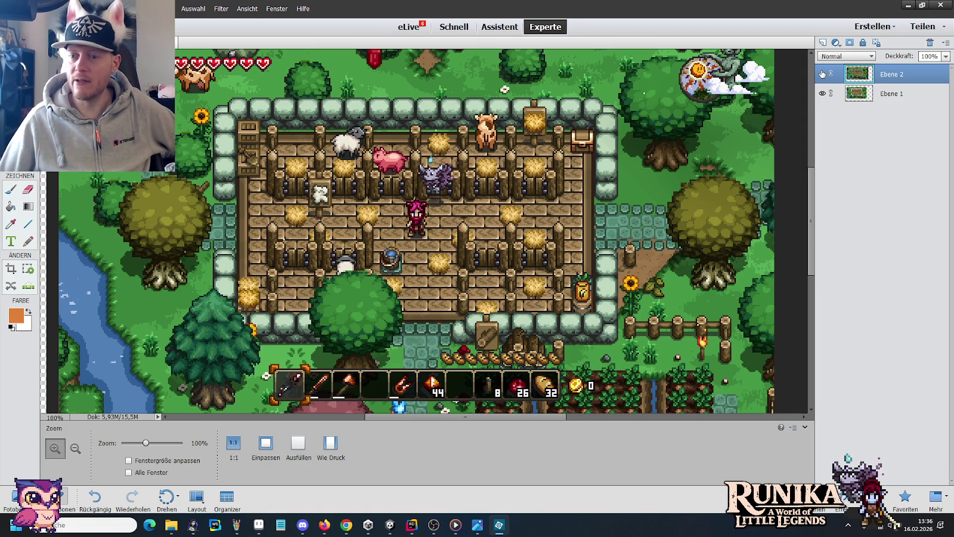
left_click(823, 74)
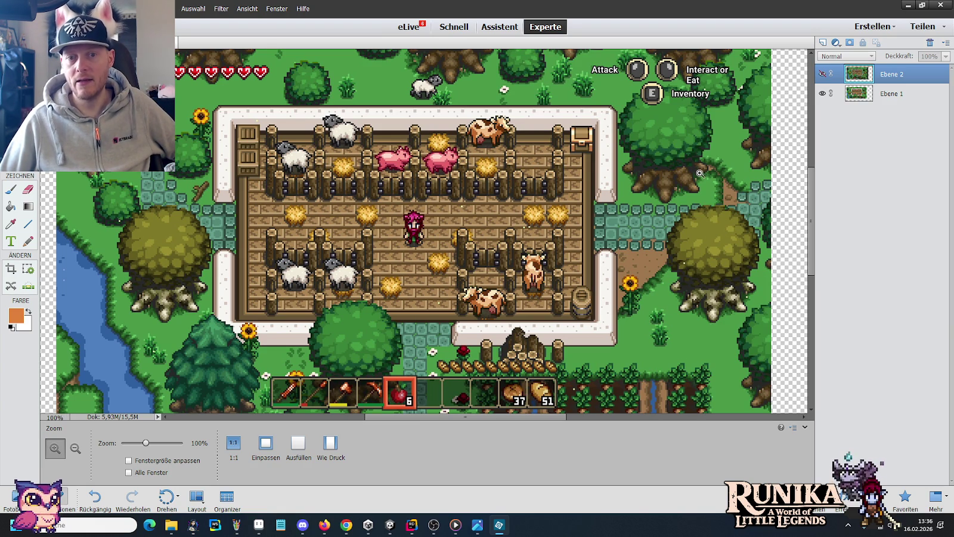
left_click(822, 75)
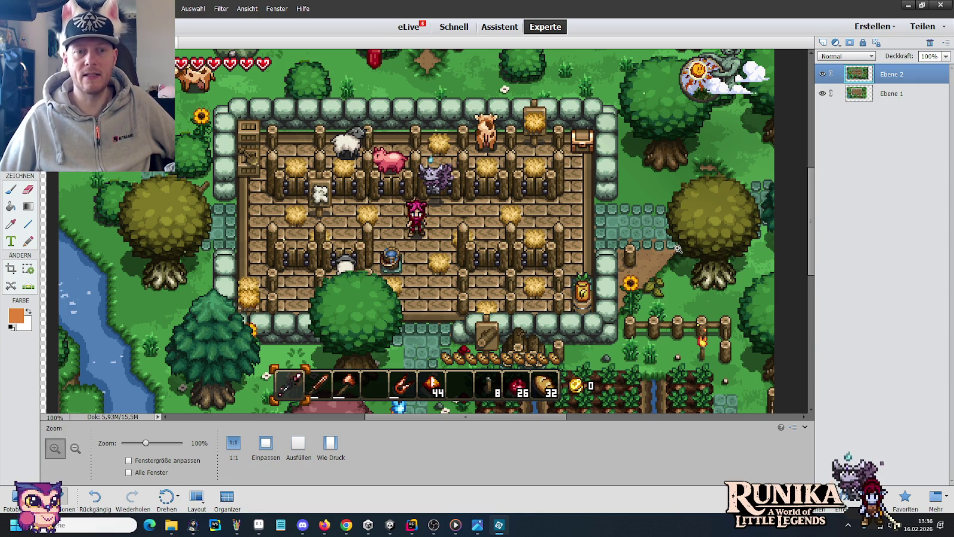
Step: Flip Ebene 2's visibility rapidly to compare the two farm screenshots
left_click(822, 75)
left_click(822, 75)
left_click(822, 75)
left_click(822, 75)
left_click(821, 75)
left_click(822, 75)
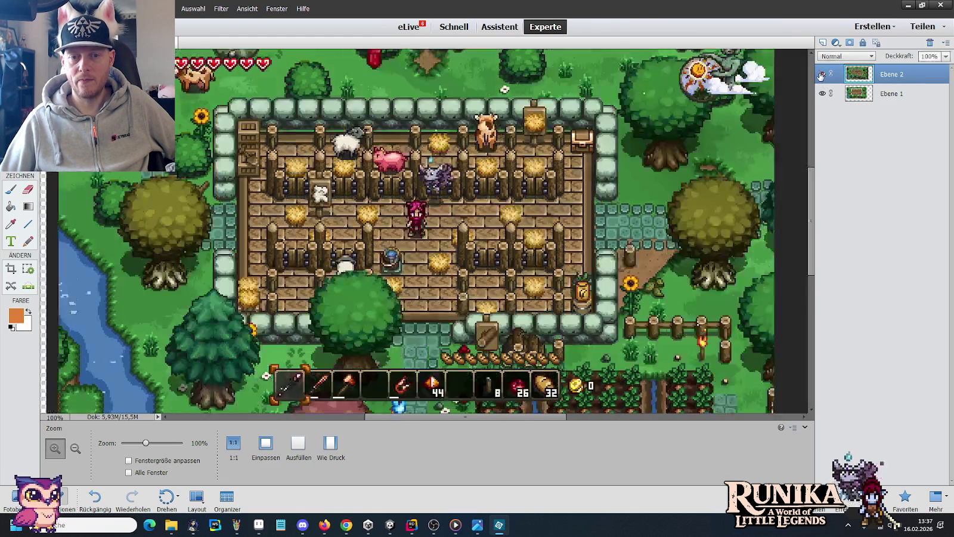
left_click(822, 75)
left_click(821, 75)
left_click(822, 75)
left_click(822, 75)
left_click(821, 76)
left_click(821, 75)
left_click(821, 75)
left_click(822, 75)
left_click(821, 75)
left_click(821, 75)
left_click(821, 75)
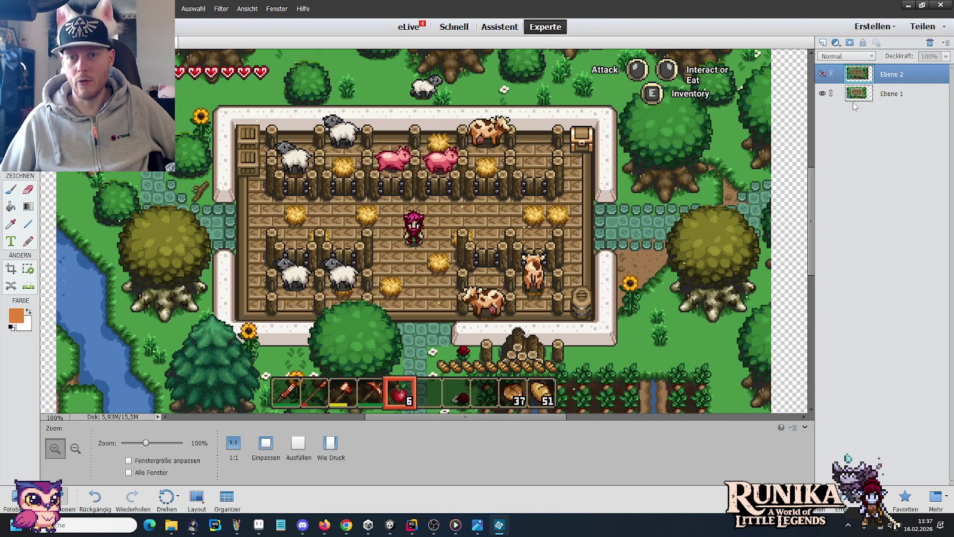
Step: Compare once more, finishing with the stone-walled Ebene 2 screenshot visible
left_click(822, 74)
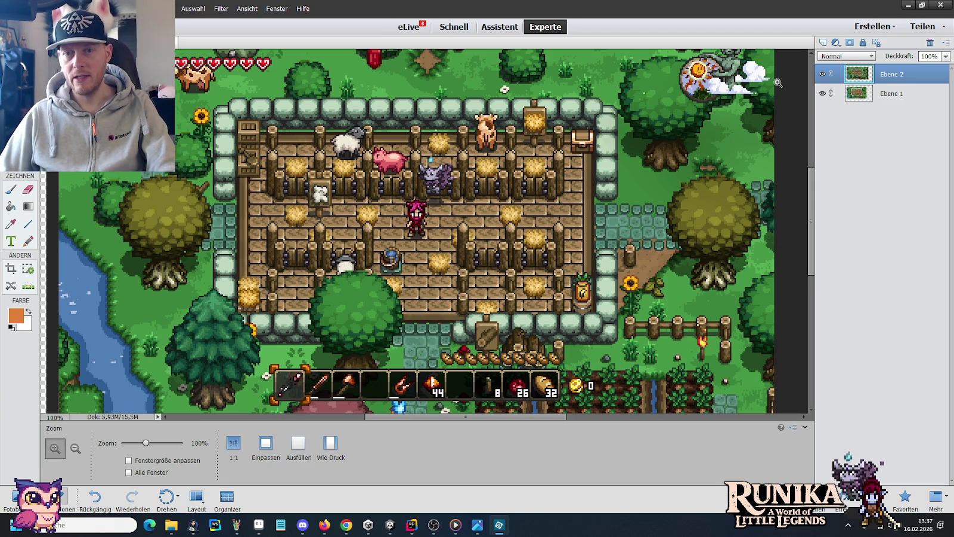
left_click(823, 74)
left_click(823, 74)
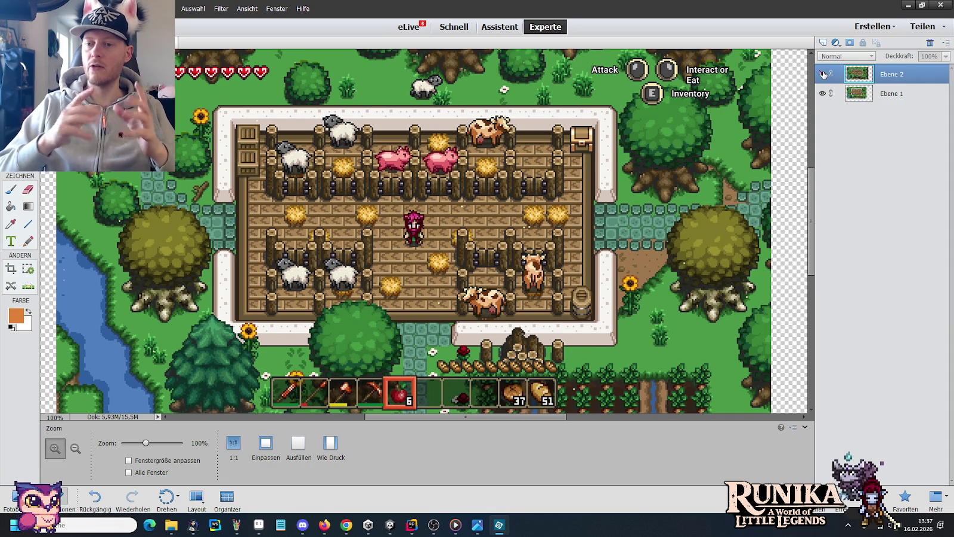
left_click(823, 74)
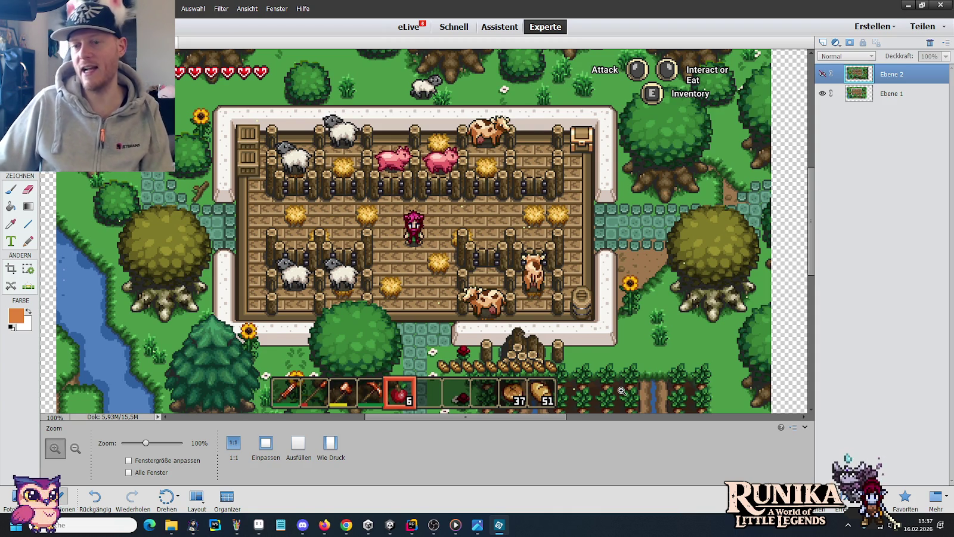
left_click(823, 74)
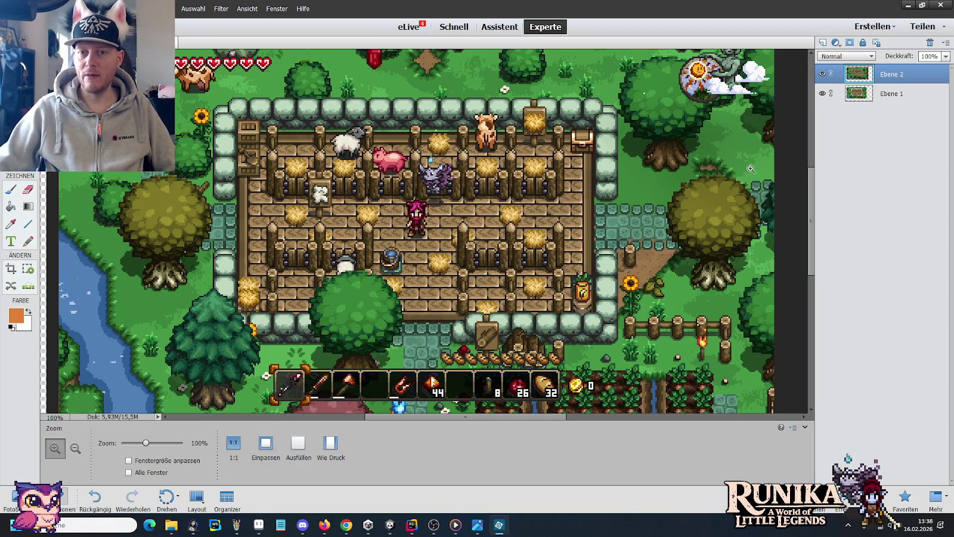
left_click(824, 75)
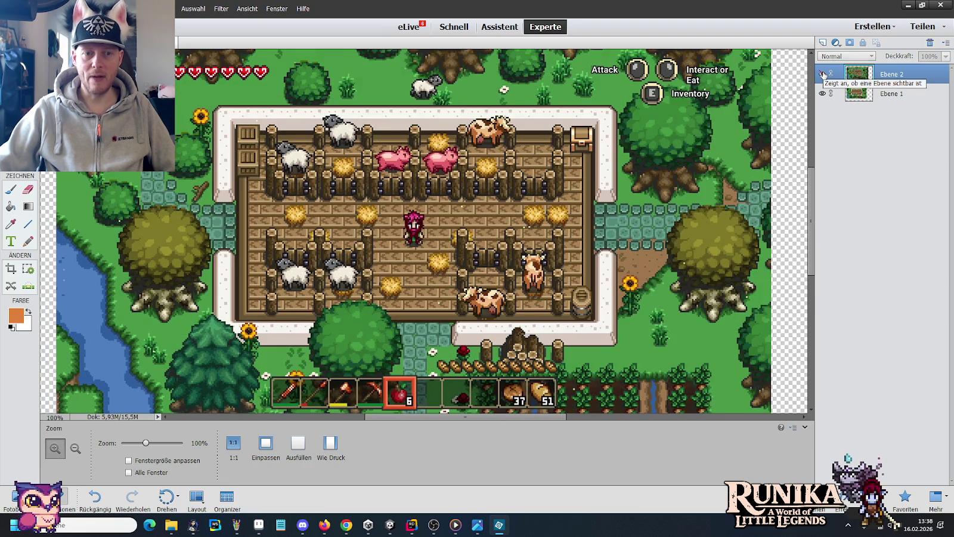
left_click(823, 74)
left_click(823, 75)
left_click(823, 75)
left_click(823, 74)
left_click(824, 74)
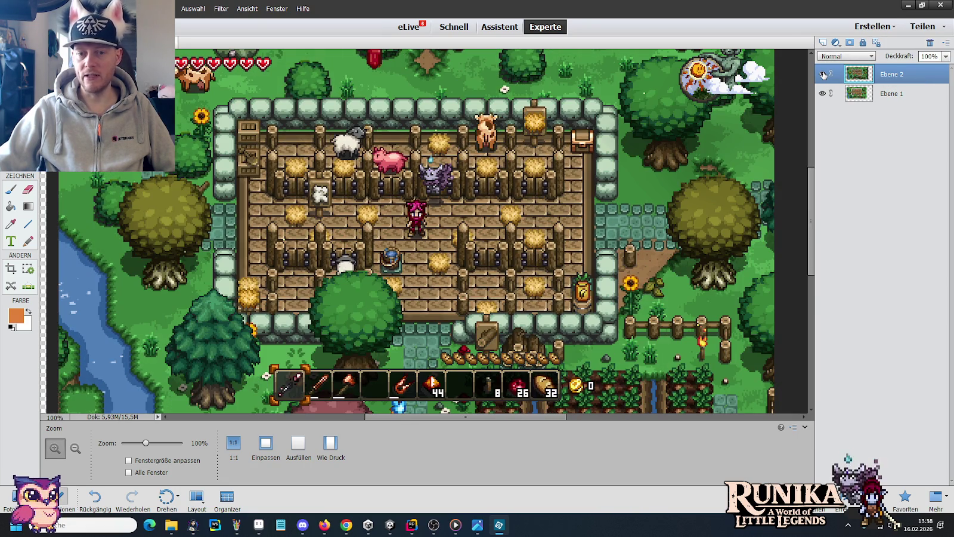
left_click(823, 74)
left_click(823, 75)
left_click(823, 74)
left_click(823, 74)
left_click(823, 74)
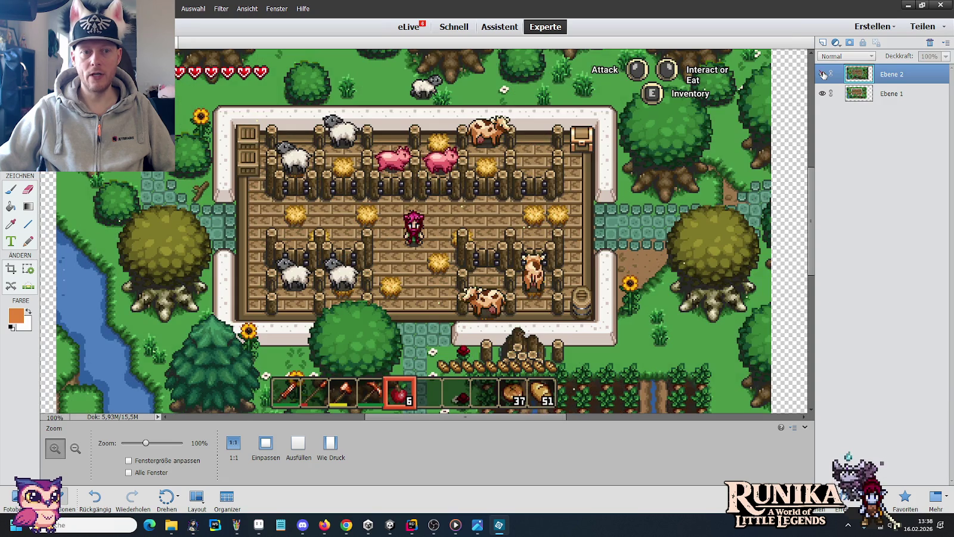
left_click(824, 75)
left_click(824, 75)
left_click(823, 75)
left_click(823, 75)
left_click(823, 74)
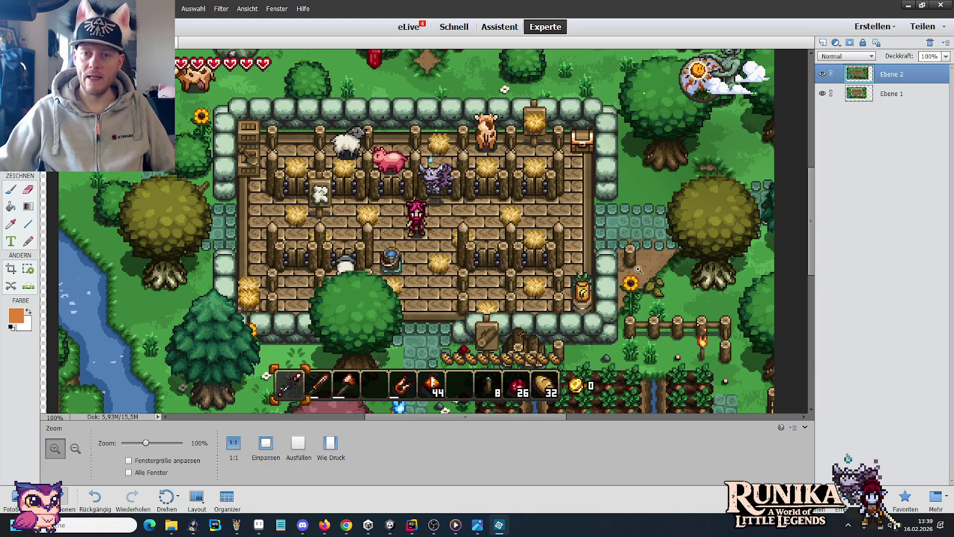
Step: Toggle Ebene 2 twice to compare the layers, then bring up the Zelda reference in Chrome
left_click(823, 74)
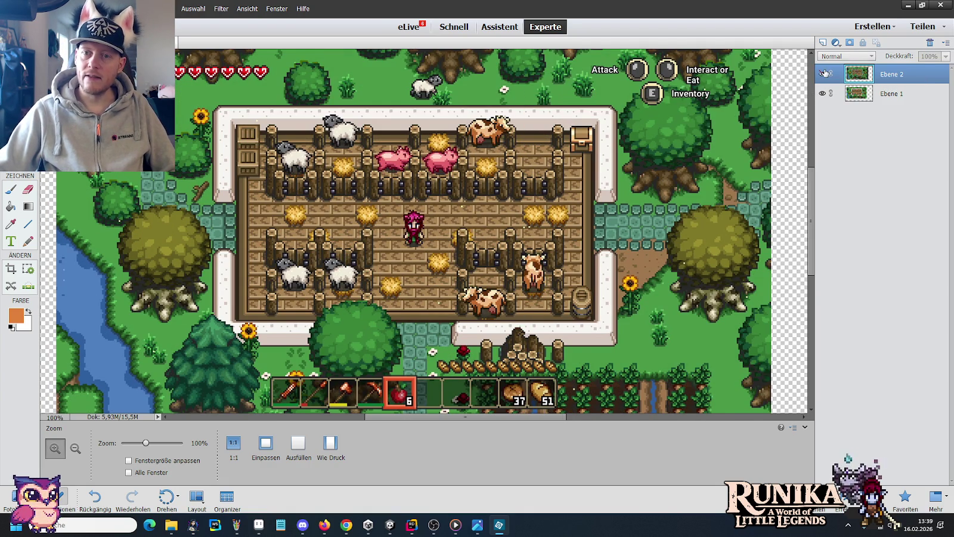
left_click(822, 74)
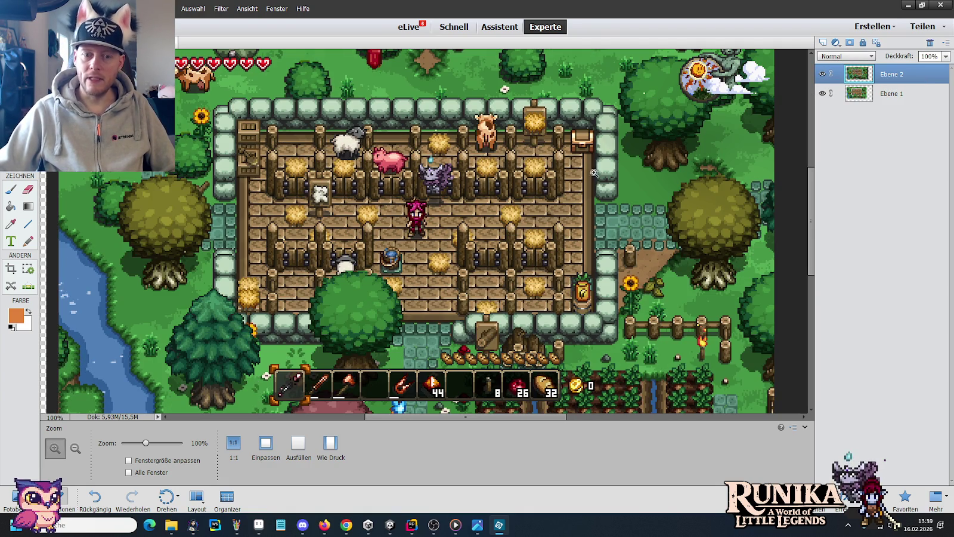
left_click(823, 74)
left_click(823, 74)
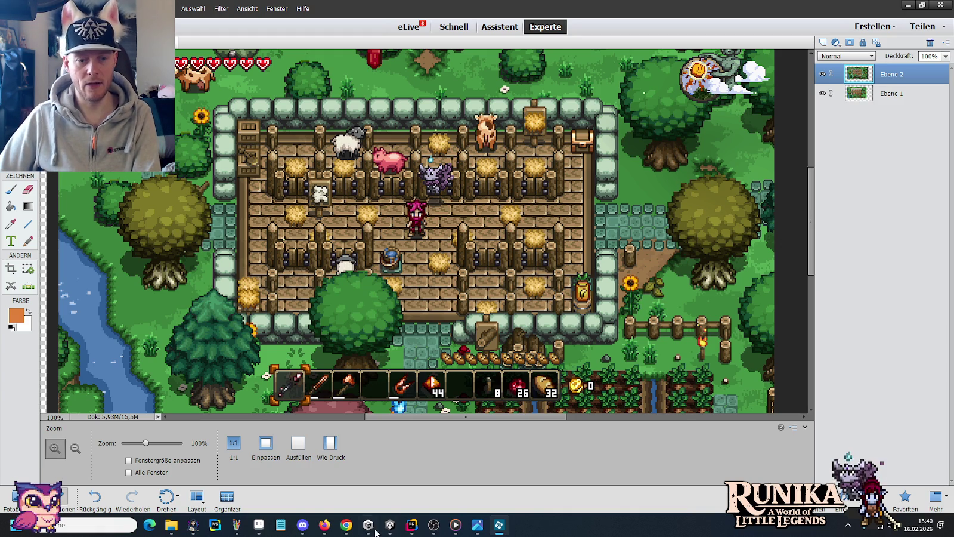
left_click(346, 525)
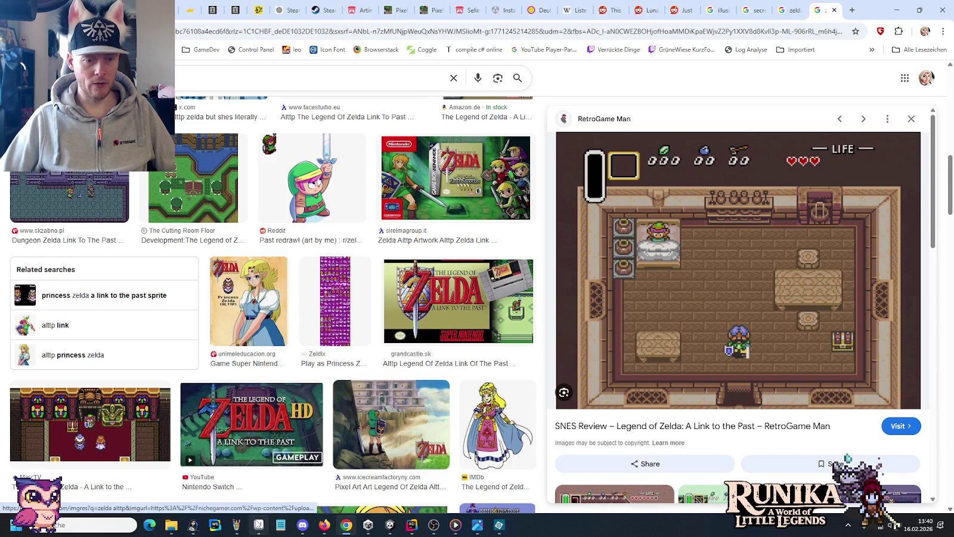
Step: Open crafting-devices.PNG from little-legends-sources > artwork > entities in Aseprite
left_click(258, 525)
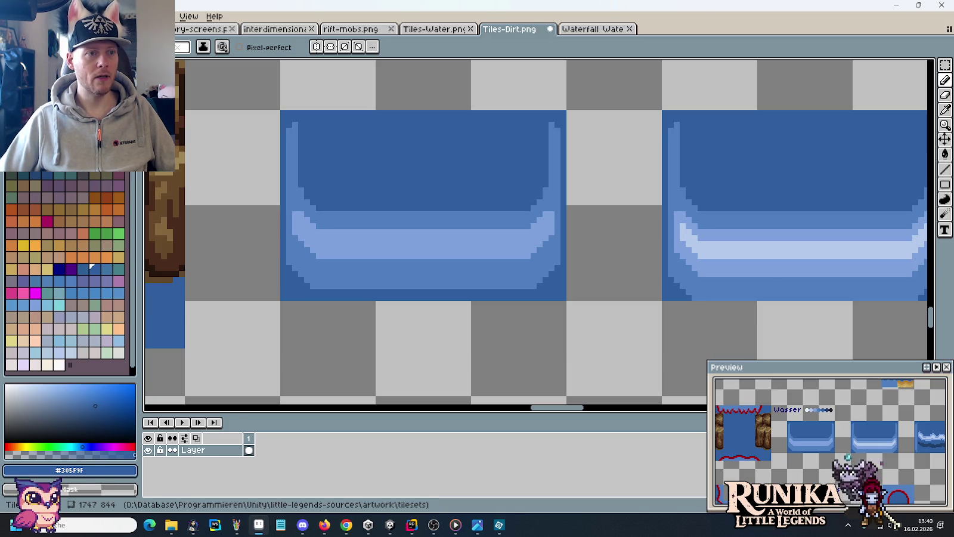
key("ctrl+o")
left_click(533, 113)
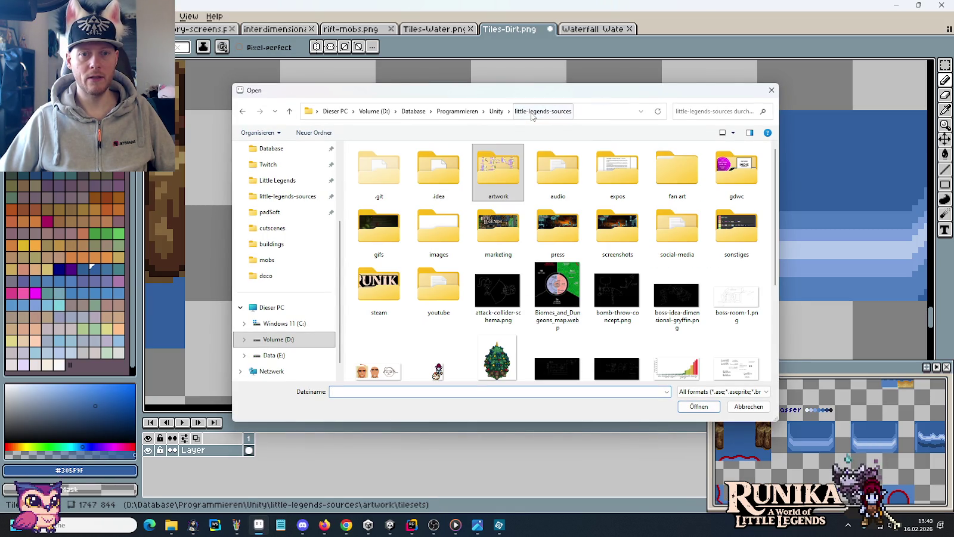
double_click(498, 173)
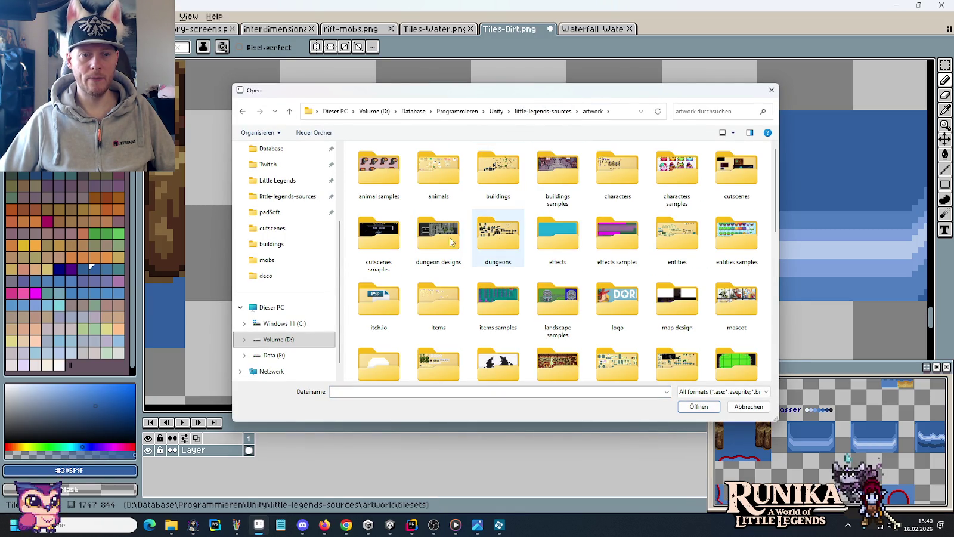
double_click(670, 240)
double_click(670, 173)
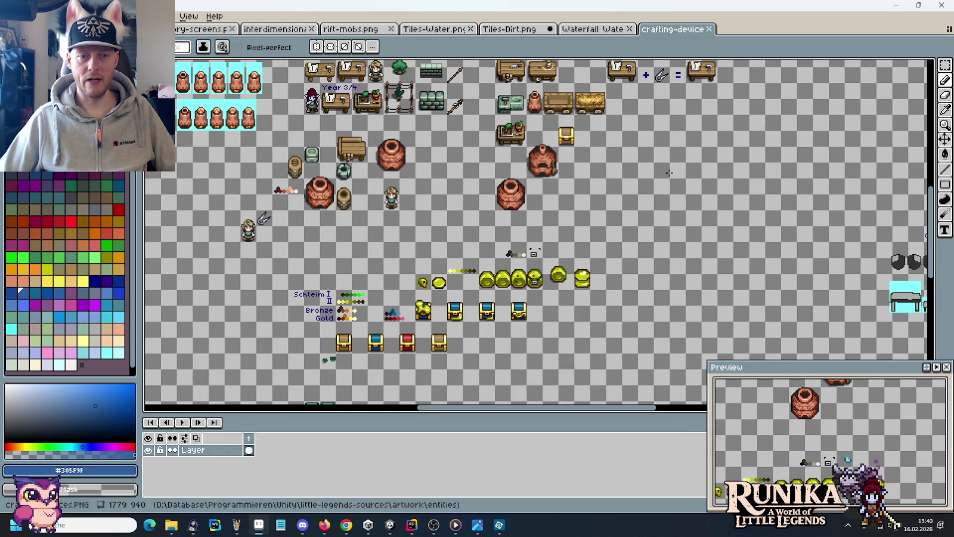
left_click(346, 525)
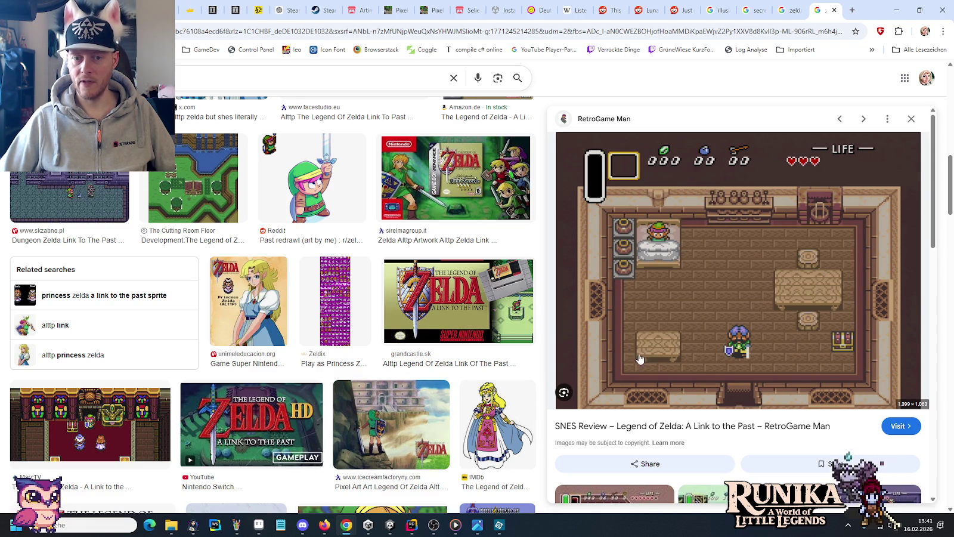
left_click(259, 525)
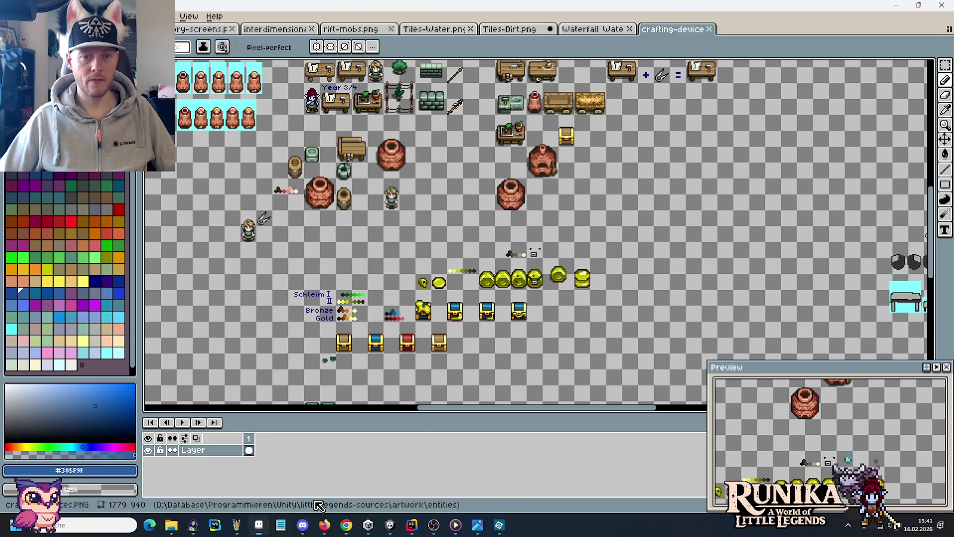
left_click_drag(261, 102, 371, 269)
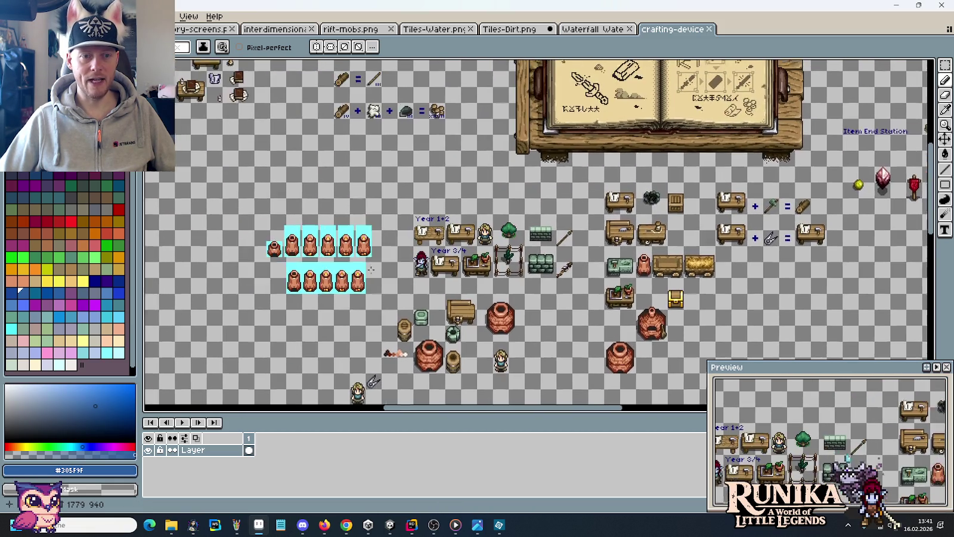
scroll(599, 279, "up", 4)
scroll(599, 279, "up", 1)
scroll(599, 279, "down", 1)
scroll(599, 279, "down", 1)
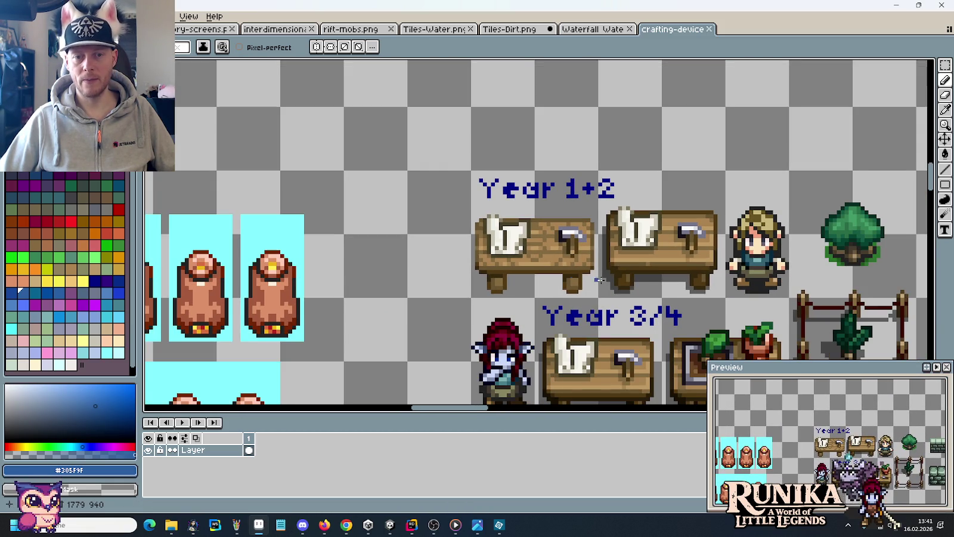
left_click_drag(600, 279, 576, 257)
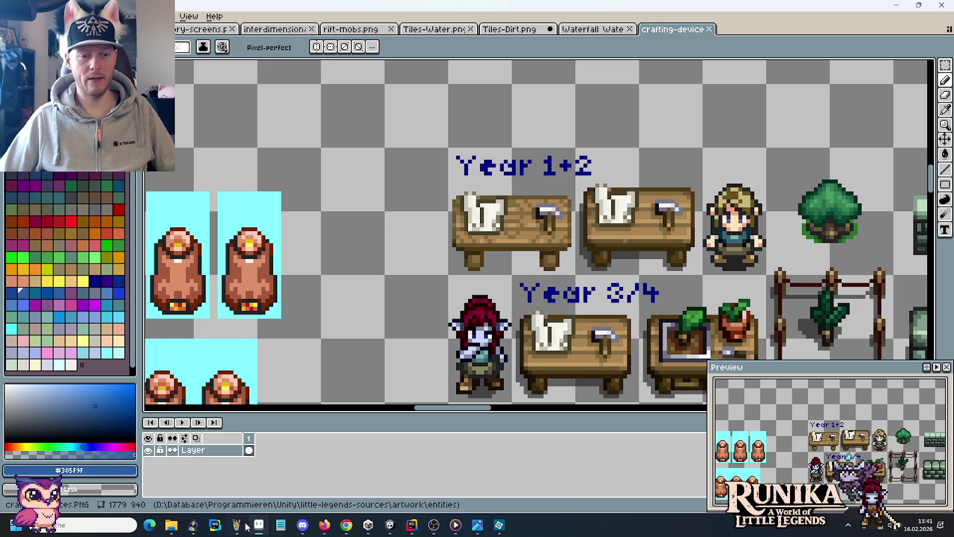
mouse_move(323, 525)
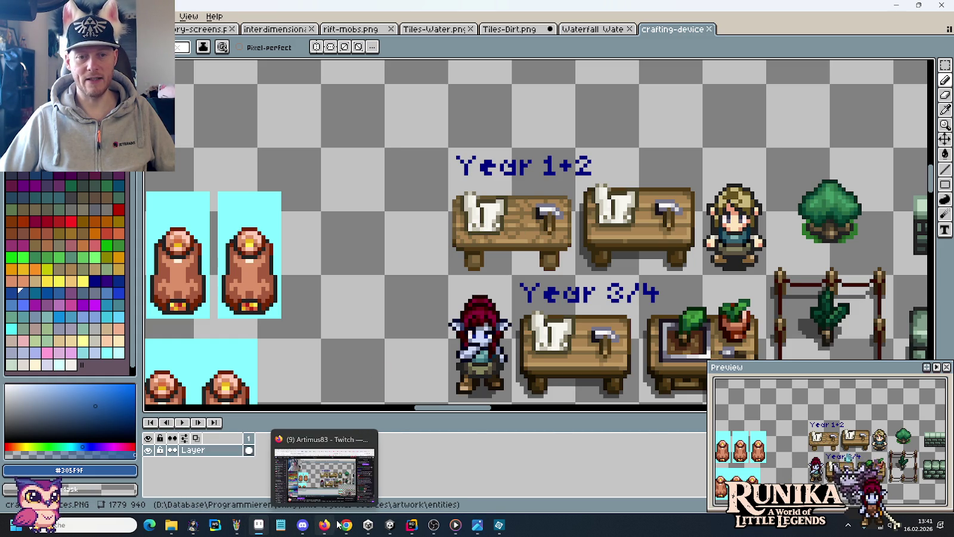
left_click(346, 525)
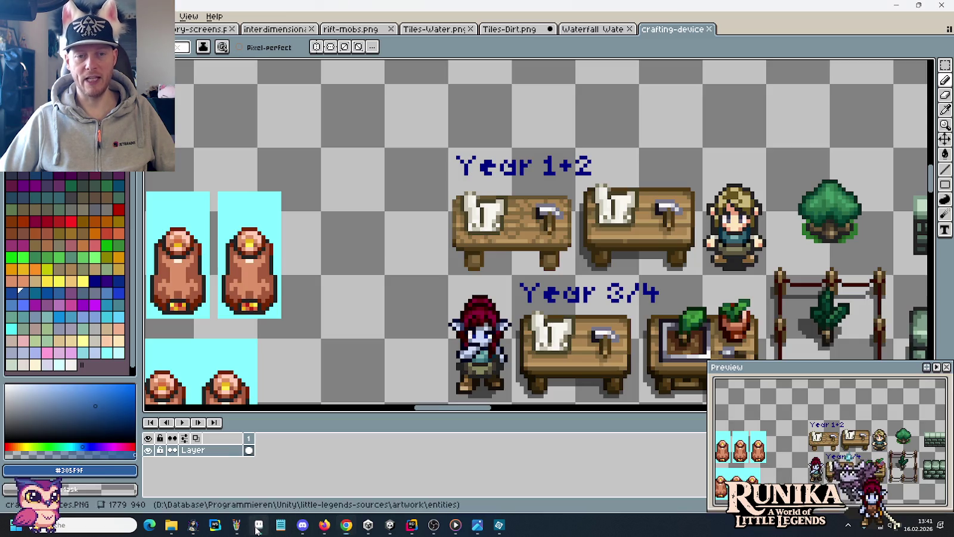
left_click(259, 525)
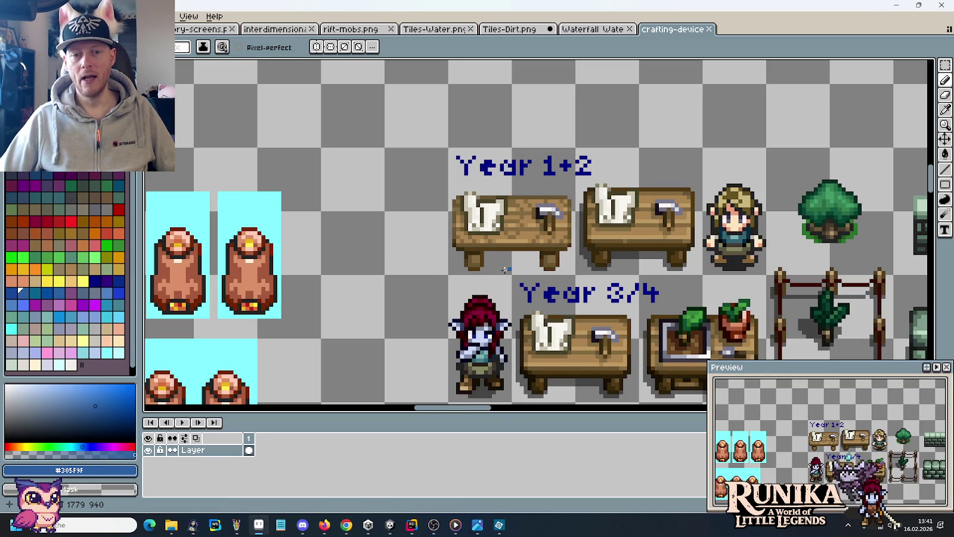
scroll(513, 260, "down", 2)
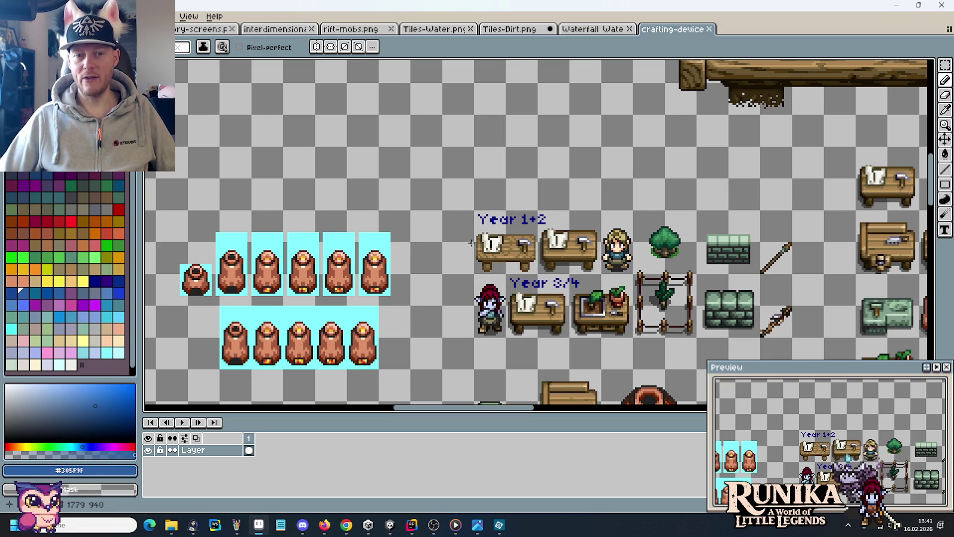
Step: Pan and zoom across the crafting-device sheet to inspect its tables and right-hand sprites
mouse_move(500, 248)
left_mouse_down()
mouse_move(440, 198)
mouse_move(409, 201)
left_mouse_up()
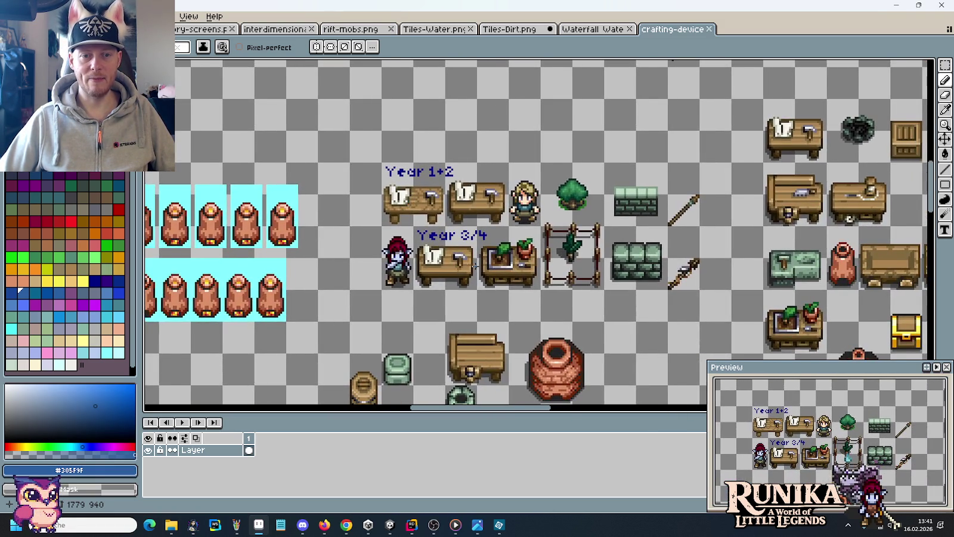
scroll(476, 268, "up", 1)
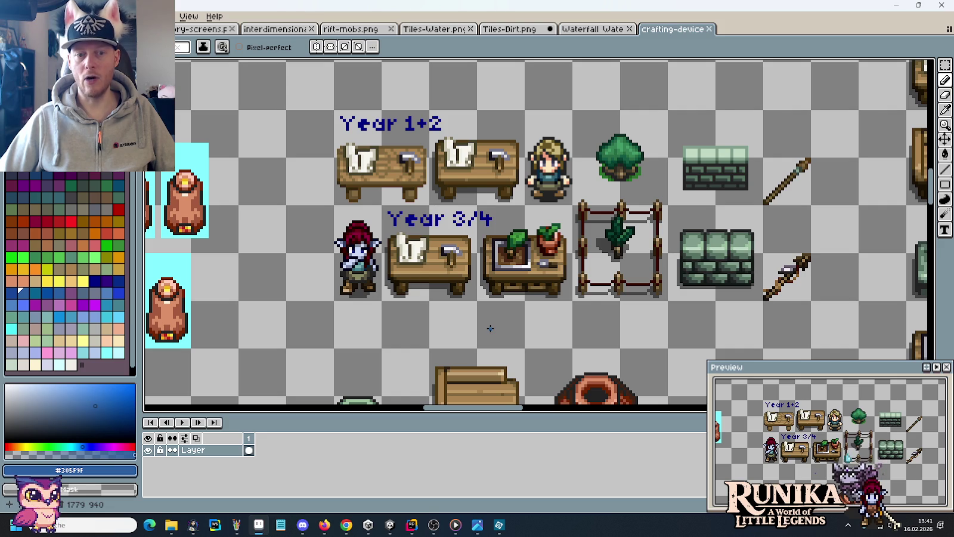
scroll(404, 281, "up", 4)
scroll(355, 291, "down", 3)
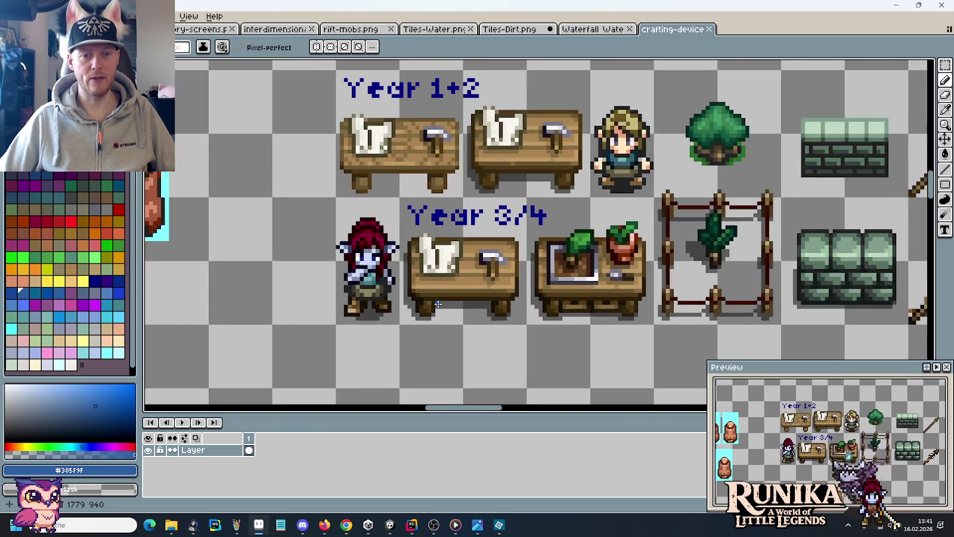
scroll(418, 304, "down", 1)
scroll(480, 317, "down", 1)
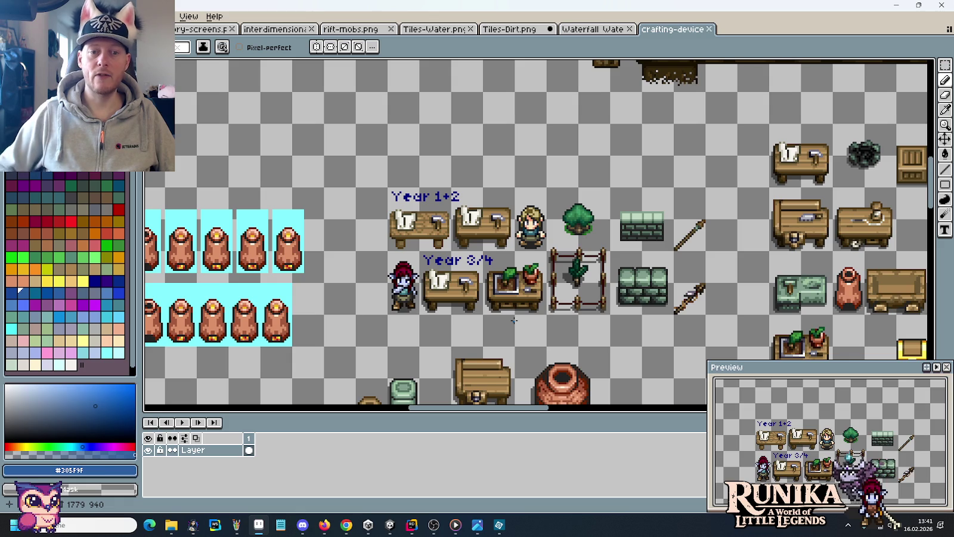
left_click_drag(543, 250, 483, 247)
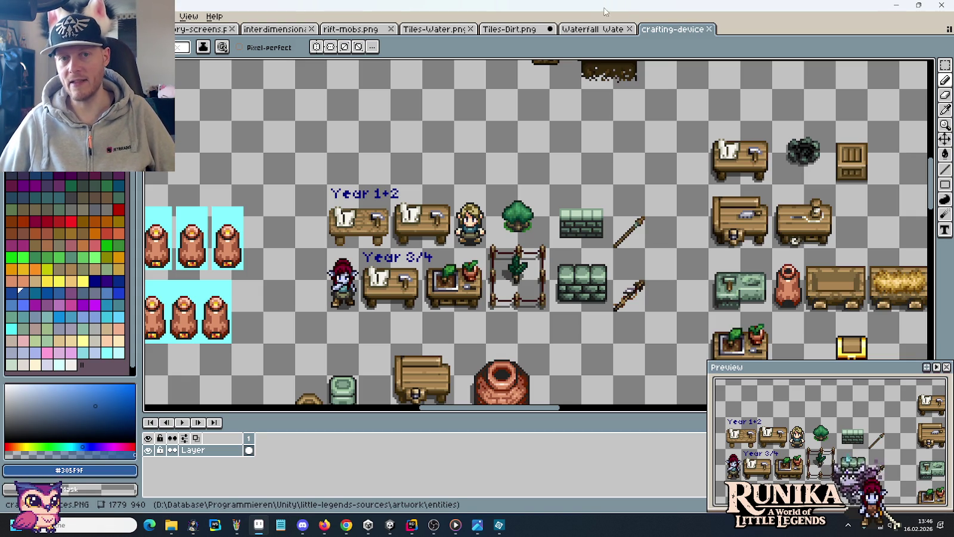
Step: Close the crafting-device sheet and zoom in on the first Wasser tile in Tiles-Dirt.png
left_click(710, 31)
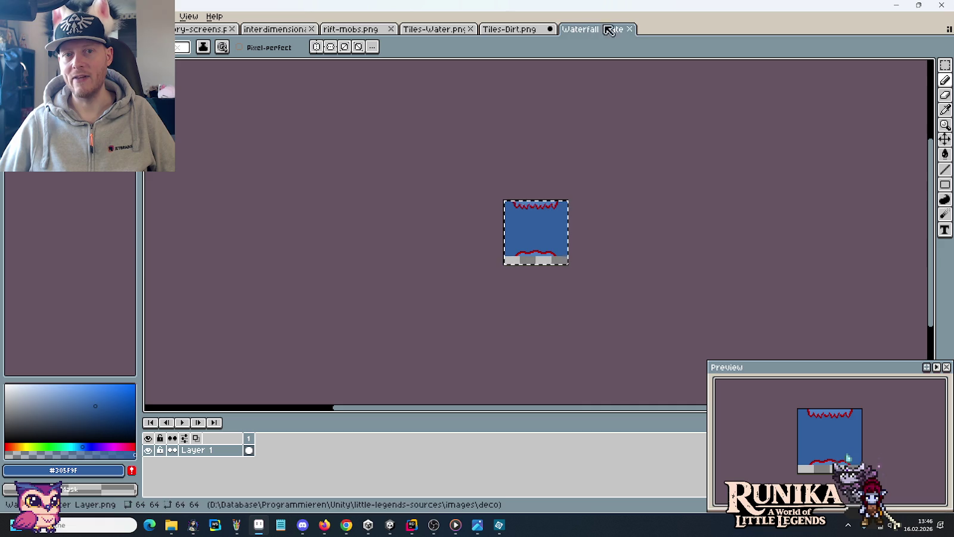
left_click(508, 37)
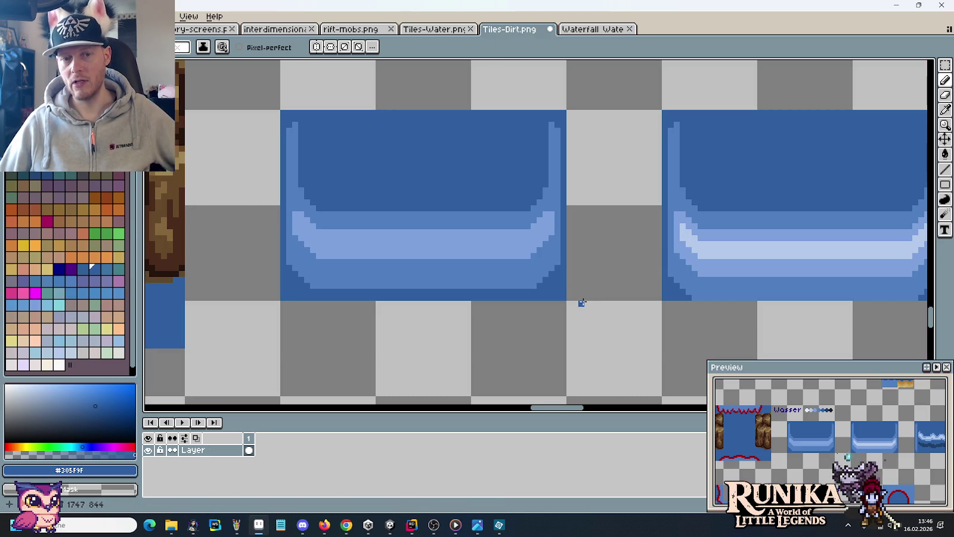
key("m")
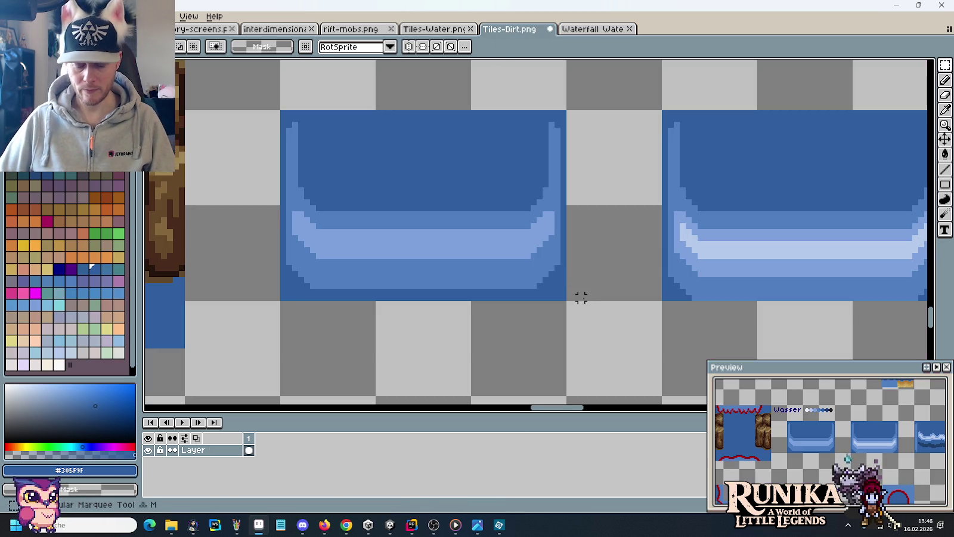
scroll(536, 204, "down", 2)
scroll(532, 207, "down", 1)
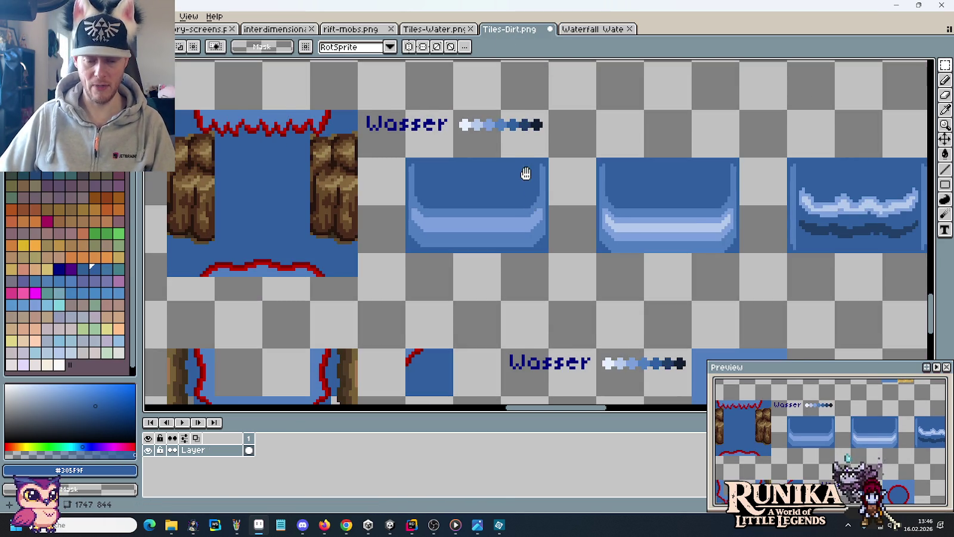
left_click_drag(525, 173, 529, 203)
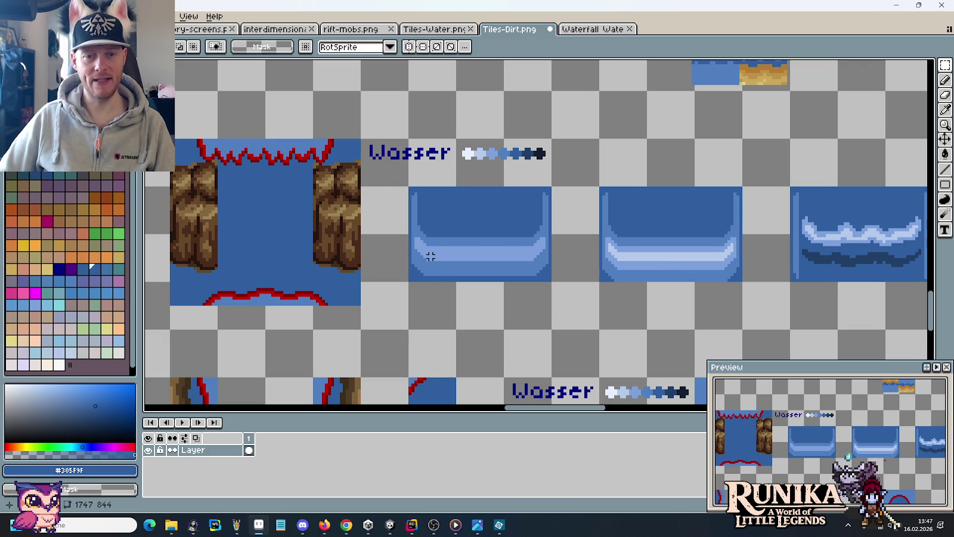
scroll(431, 256, "up", 3)
scroll(431, 257, "up", 1)
Step: Paint a row of light blue pixels along the water tile's bottom edge with the Pencil
key("i")
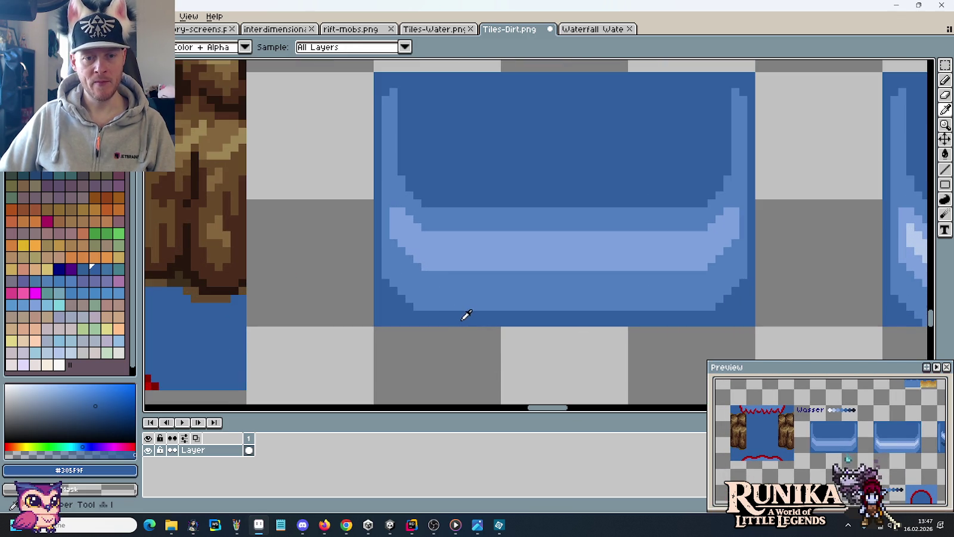
key("b")
left_click(436, 306, "alt")
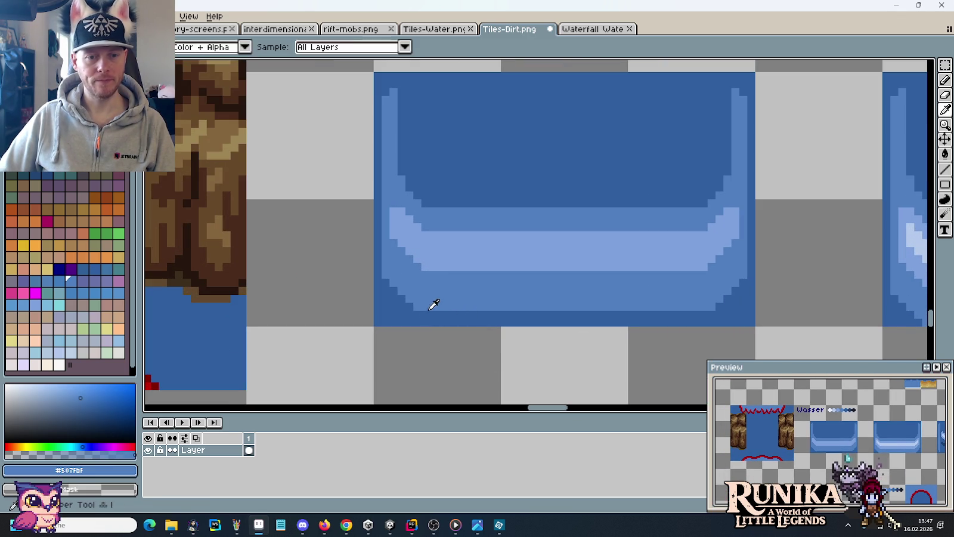
left_click(435, 321)
left_click_drag(455, 321, 462, 322)
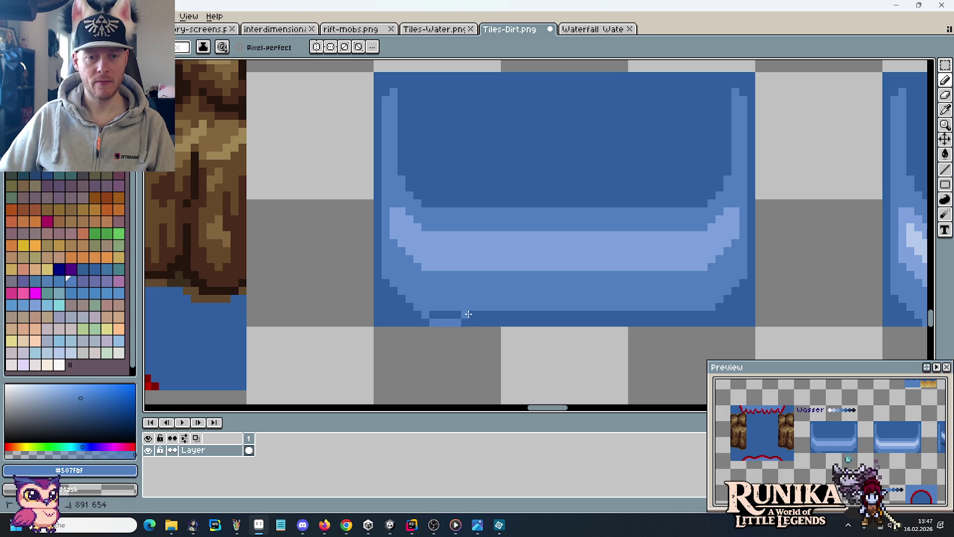
Step: Add a dark blue bump and a light blue block along the tile's bottom edge
left_click(488, 310, "alt")
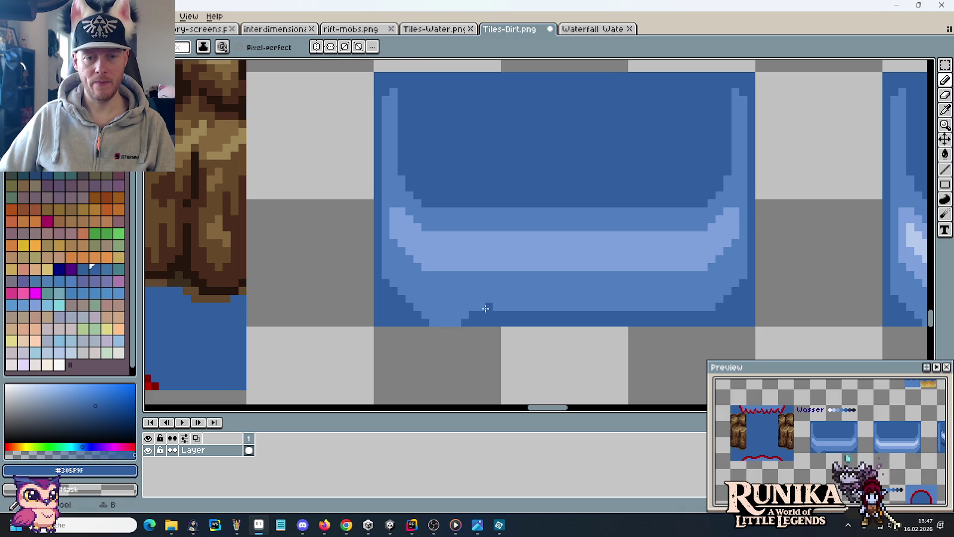
left_click_drag(481, 306, 490, 306)
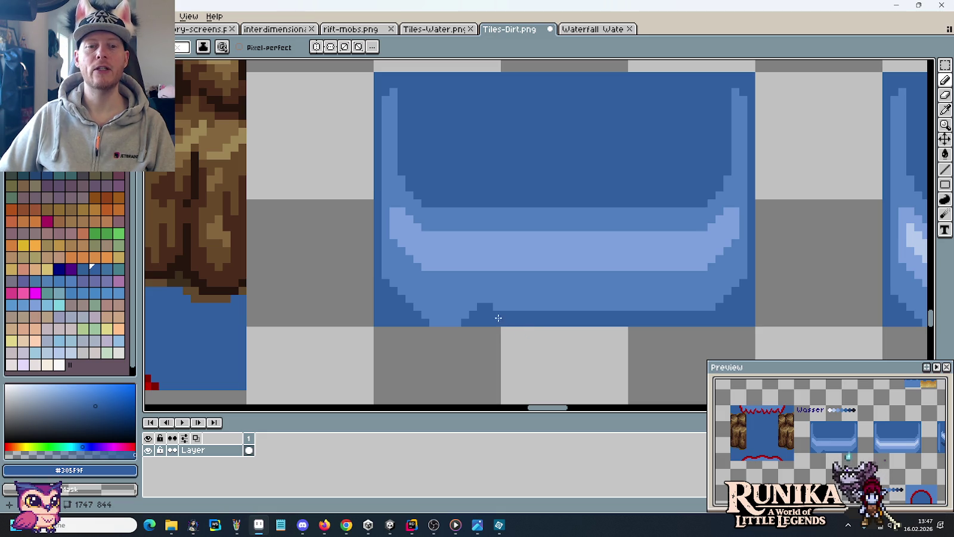
left_click(516, 306)
left_click(536, 304, "alt")
left_click_drag(546, 322, 561, 322)
Step: Fill the remaining bottom-edge notches with mid-blue #507FBF, then zoom out
left_click(618, 315, "alt")
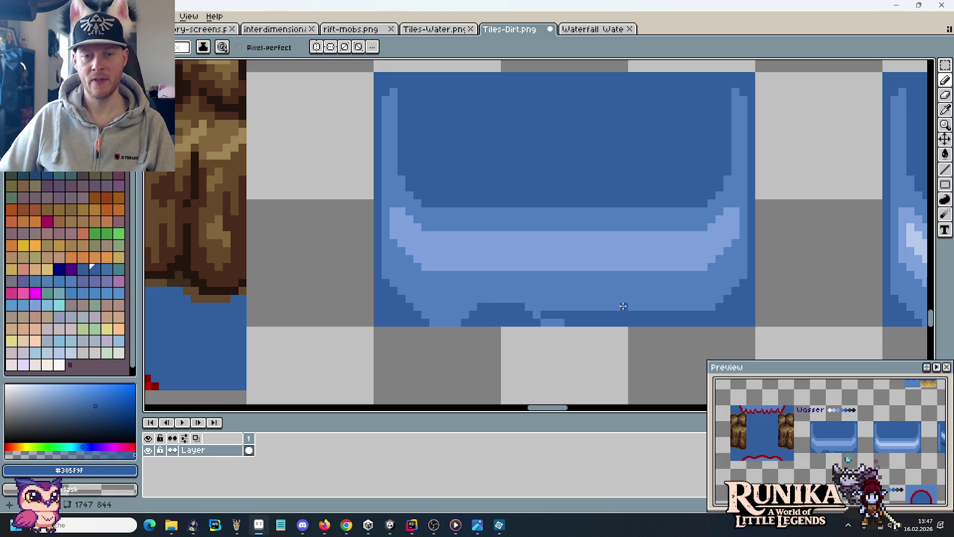
left_click(607, 297, "alt")
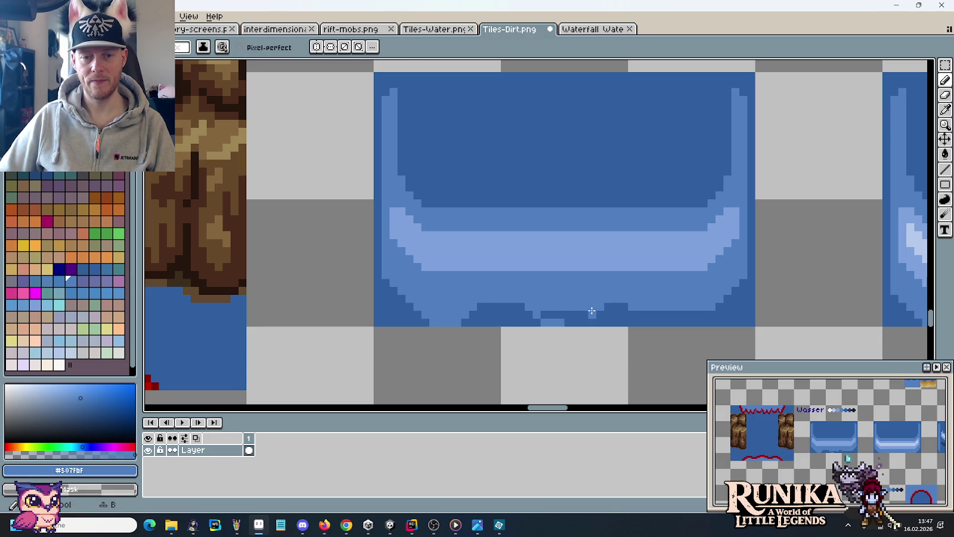
left_click_drag(577, 320, 544, 312)
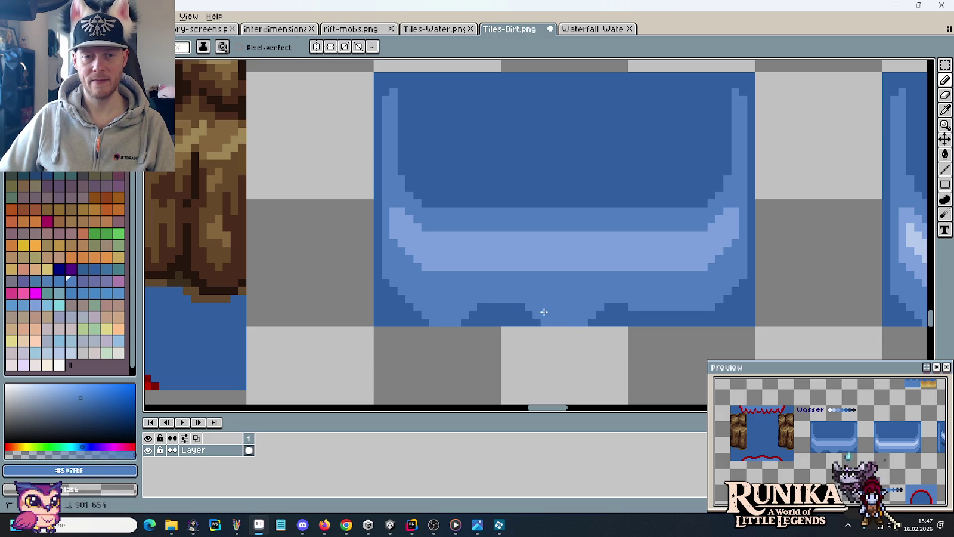
left_click(641, 311, "alt")
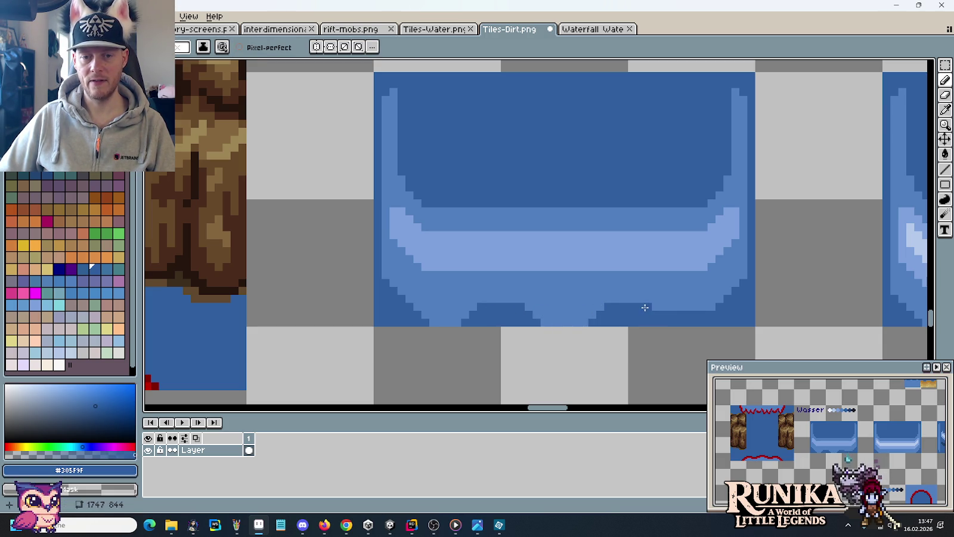
left_click(692, 295, "alt")
mouse_move(663, 316)
left_mouse_down()
mouse_move(692, 322)
mouse_move(642, 299)
left_mouse_up()
scroll(675, 315, "down", 3)
scroll(675, 316, "down", 1)
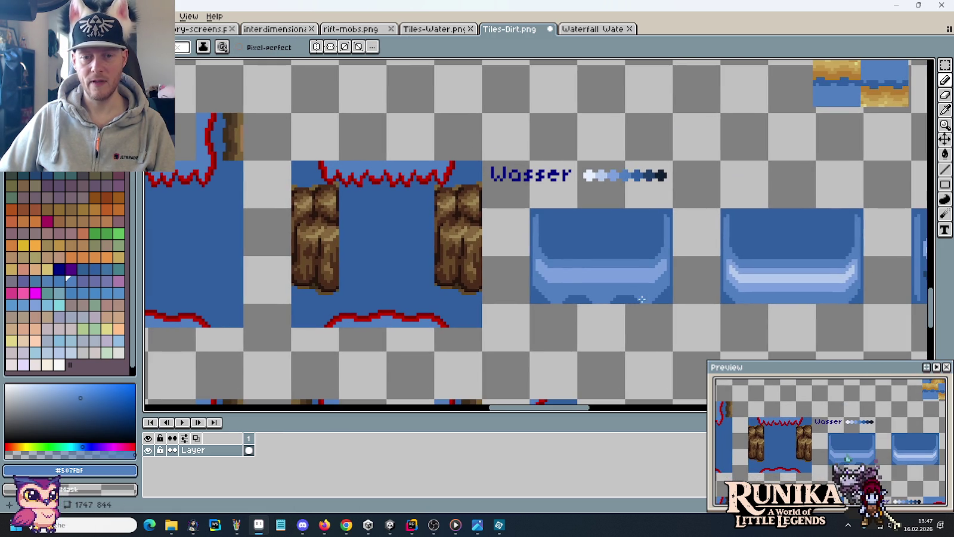
left_click(477, 525)
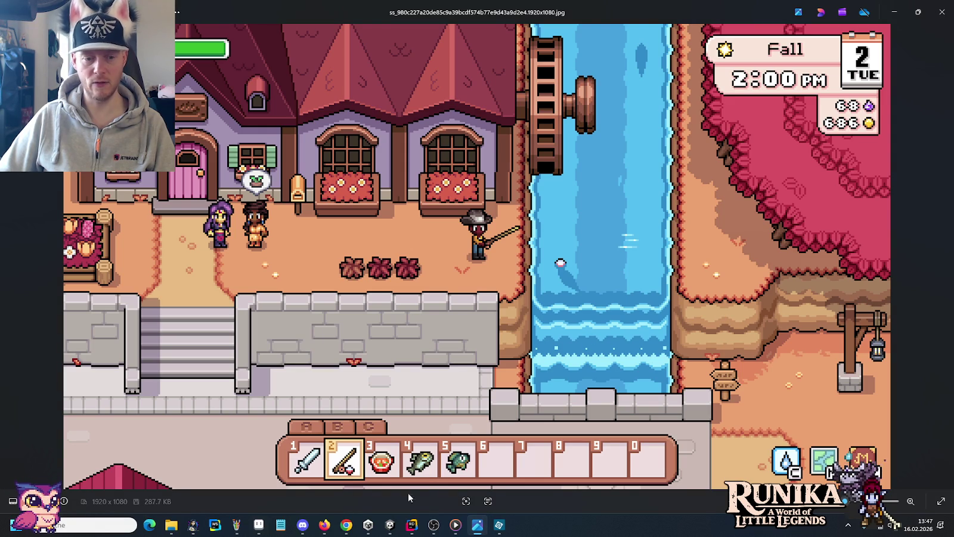
left_click(258, 525)
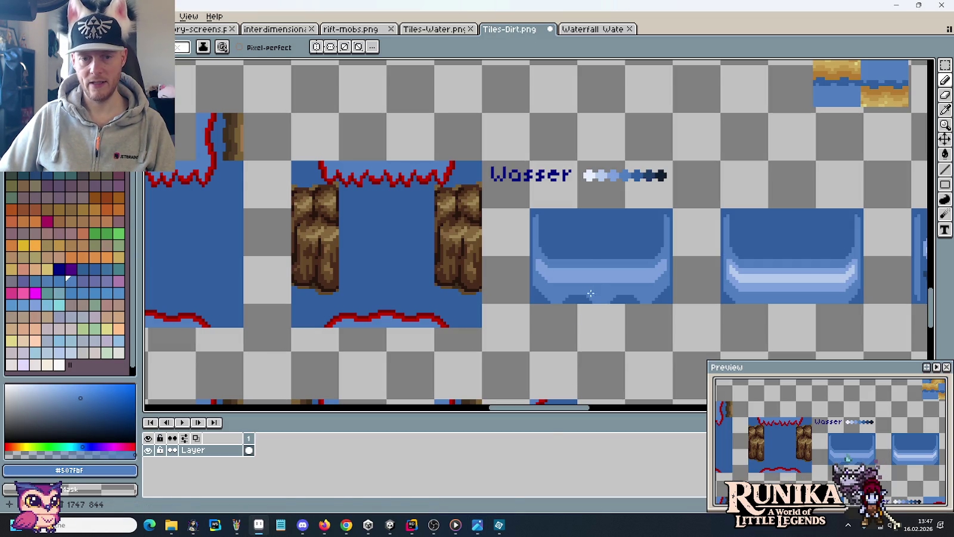
left_click(477, 525)
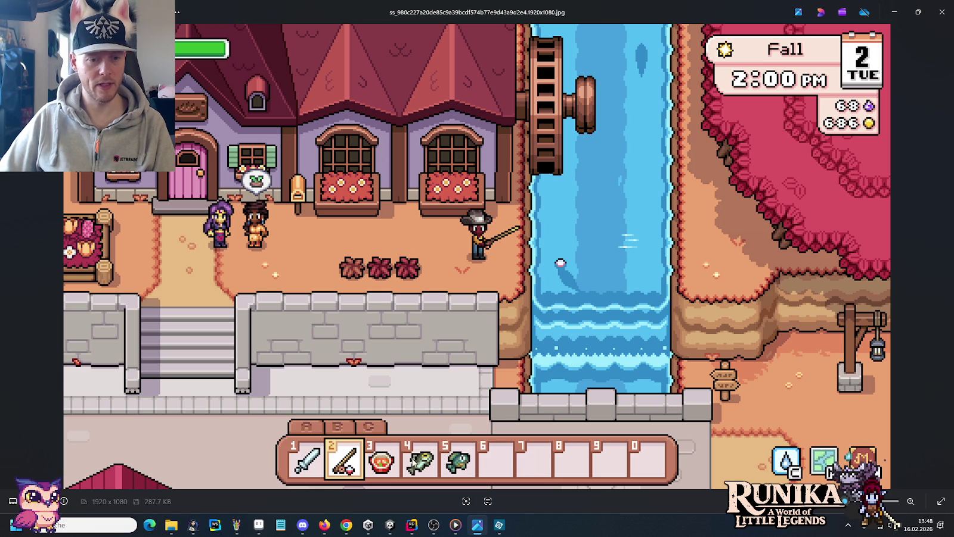
left_click(259, 525)
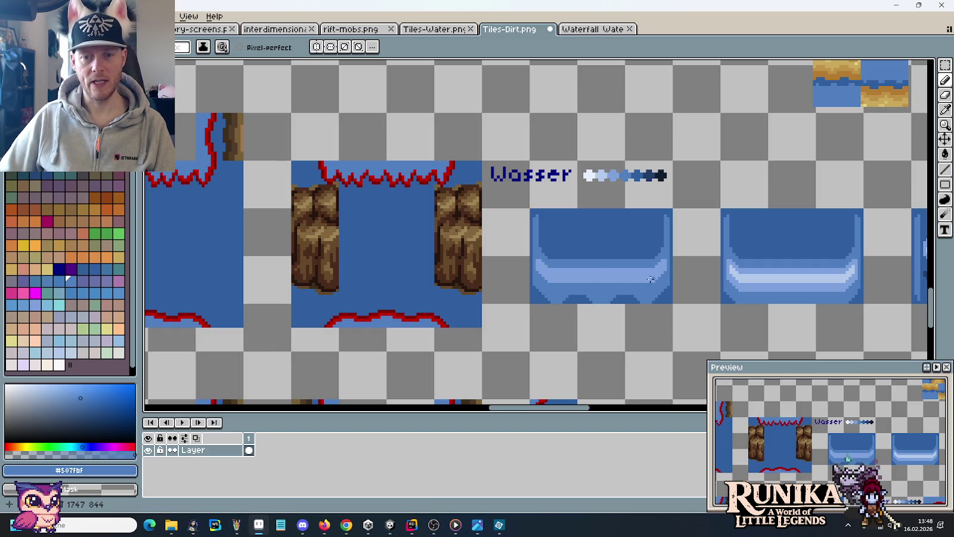
key("m")
Step: Zoom in on the water tile and set the Pencil colour to mid-blue #507fbf
scroll(618, 278, "up", 2)
mouse_move(564, 293)
left_mouse_down()
mouse_move(589, 264)
mouse_move(536, 303)
left_mouse_up()
scroll(582, 275, "up", 1)
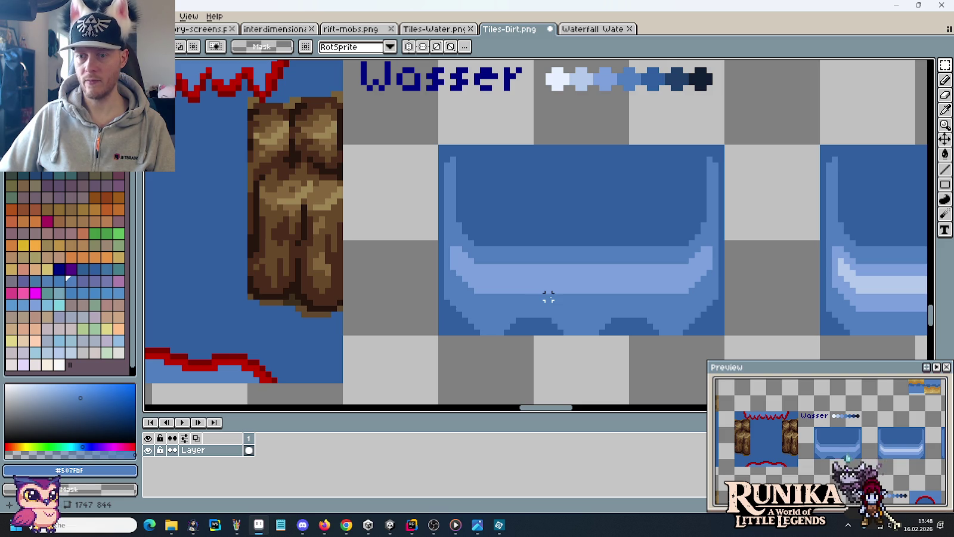
key("b")
left_click(503, 278, "alt")
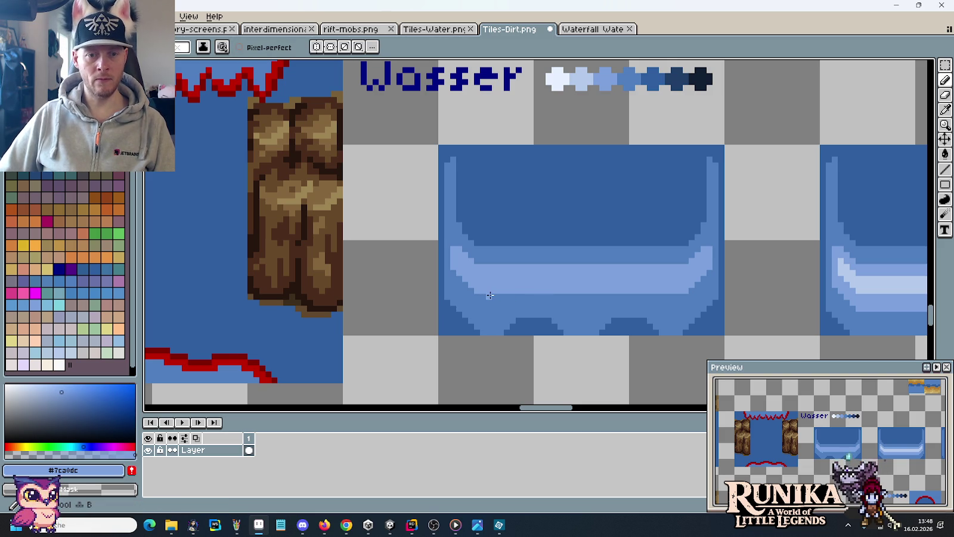
left_click(520, 296, "alt")
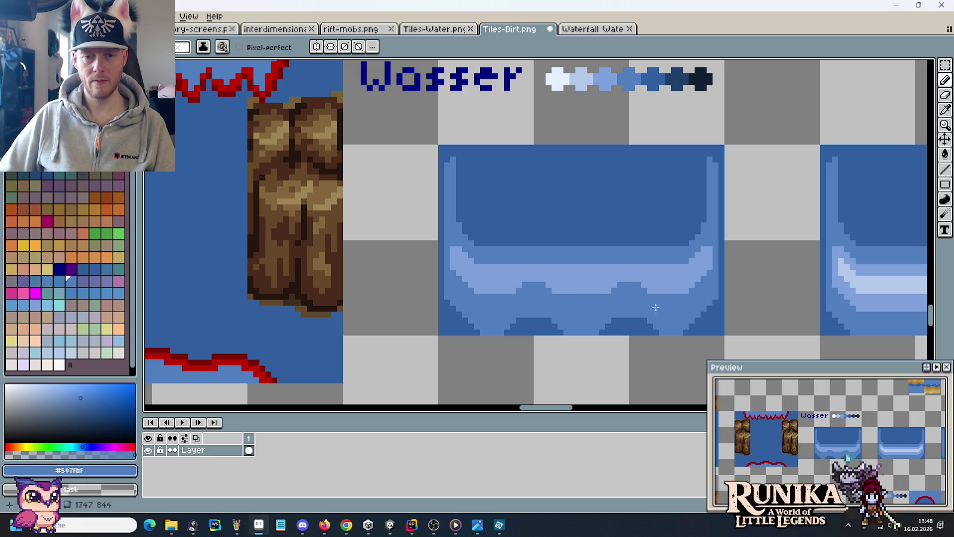
Step: Widen the stepped mid-blue bumps cutting into the light wave band's lower edge
left_click(575, 284, "alt")
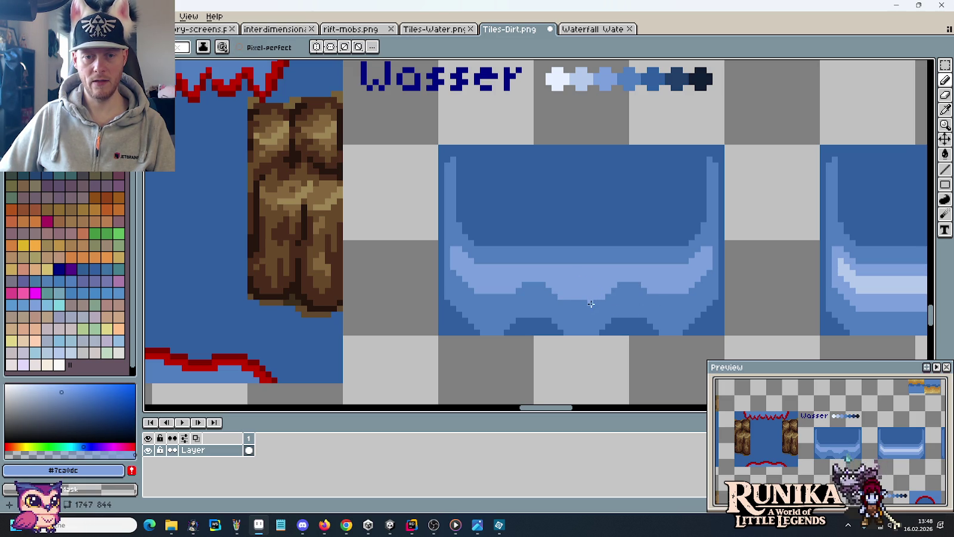
scroll(615, 324, "down", 1)
scroll(615, 324, "down", 1)
scroll(617, 327, "up", 2)
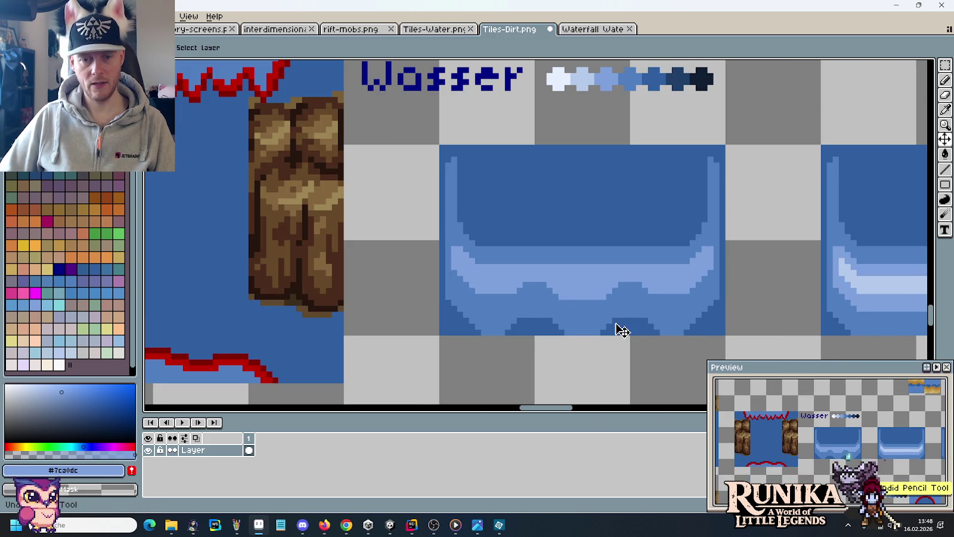
scroll(563, 294, "up", 2)
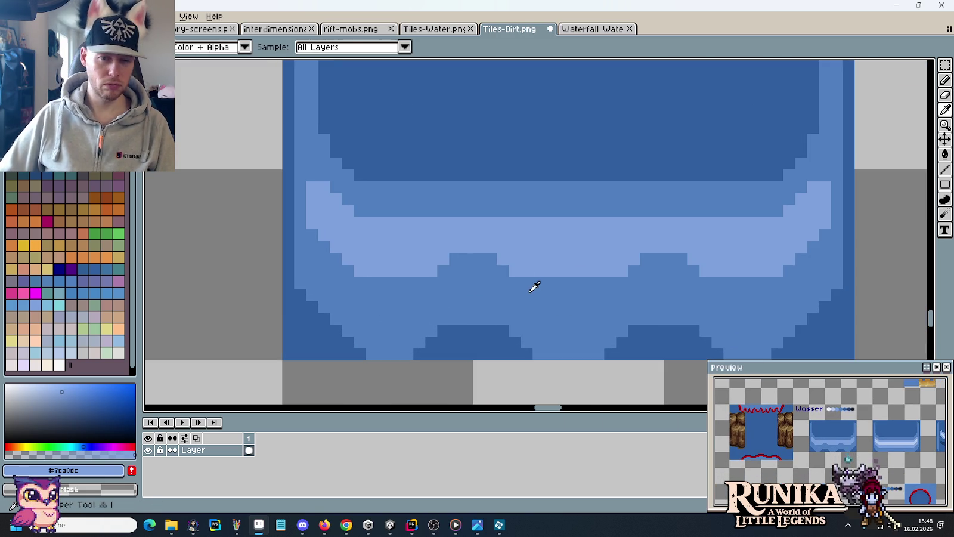
left_click(535, 287, "alt")
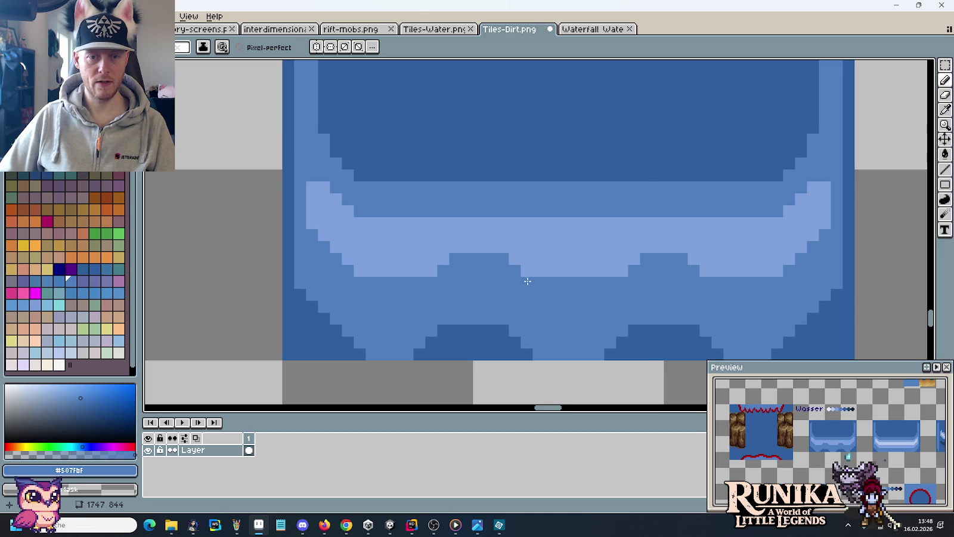
left_click(445, 259)
left_click_drag(622, 270, 634, 263)
left_click_drag(694, 263, 705, 271)
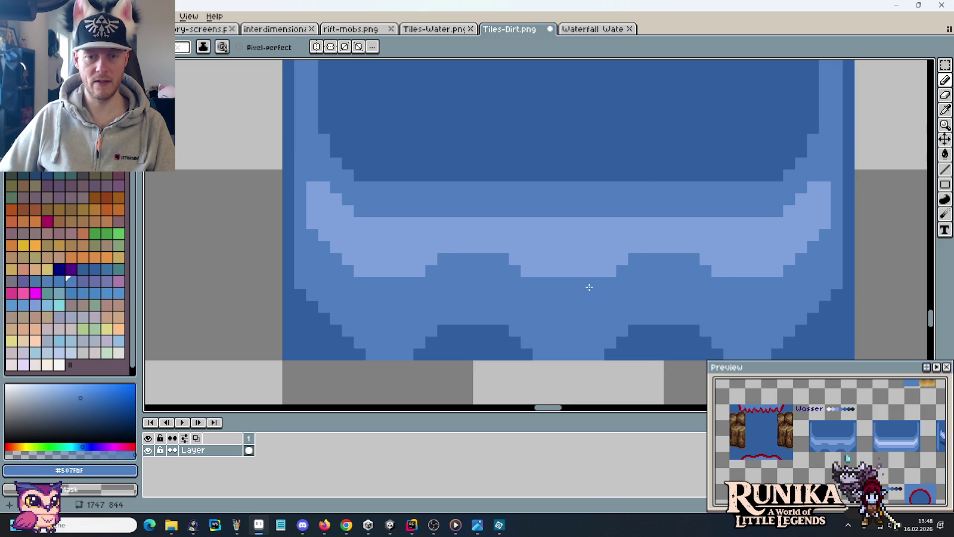
scroll(608, 313, "down", 2)
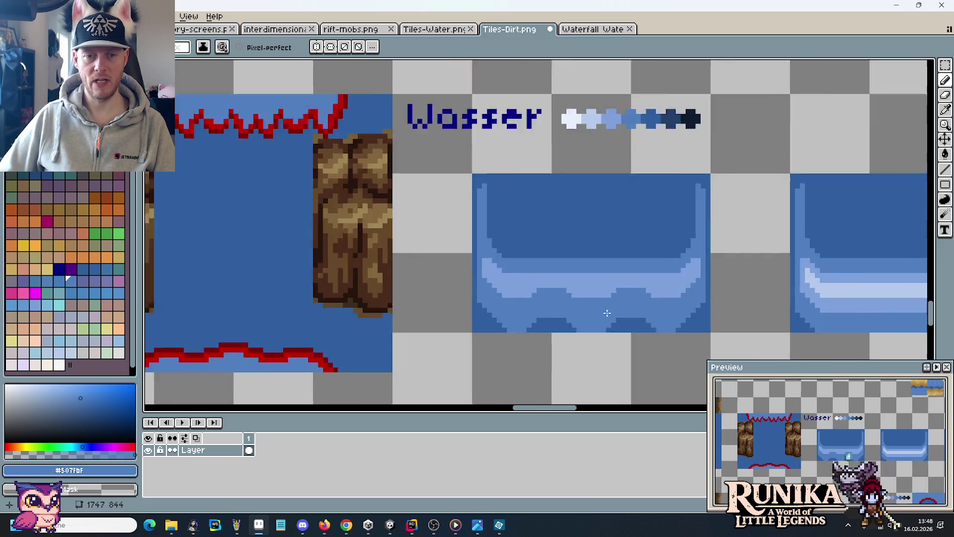
scroll(620, 325, "down", 2)
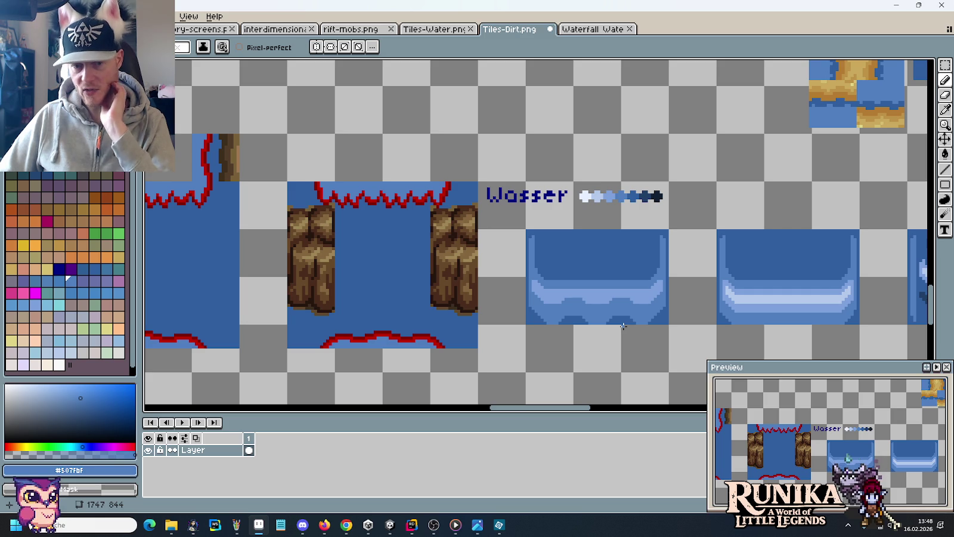
scroll(625, 325, "up", 2)
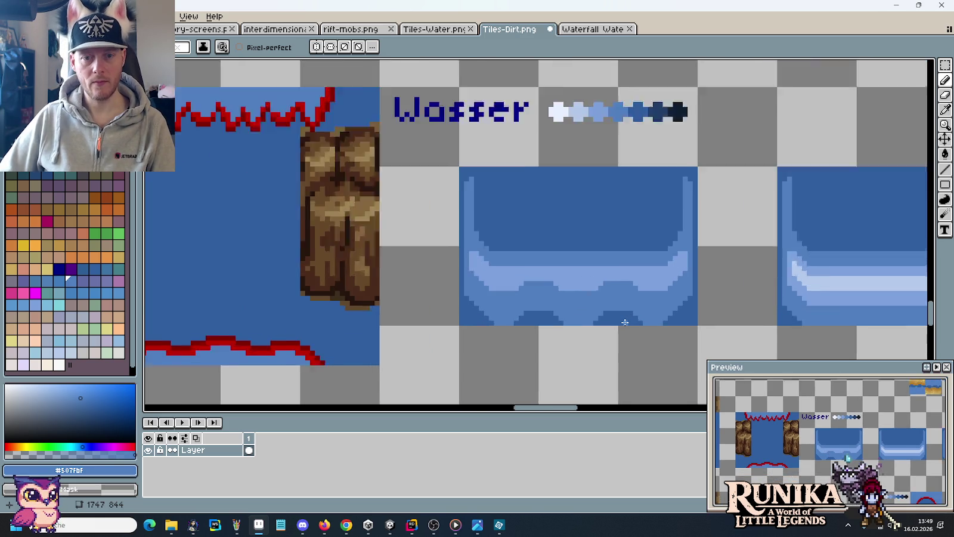
scroll(625, 323, "up", 1)
scroll(626, 323, "up", 1)
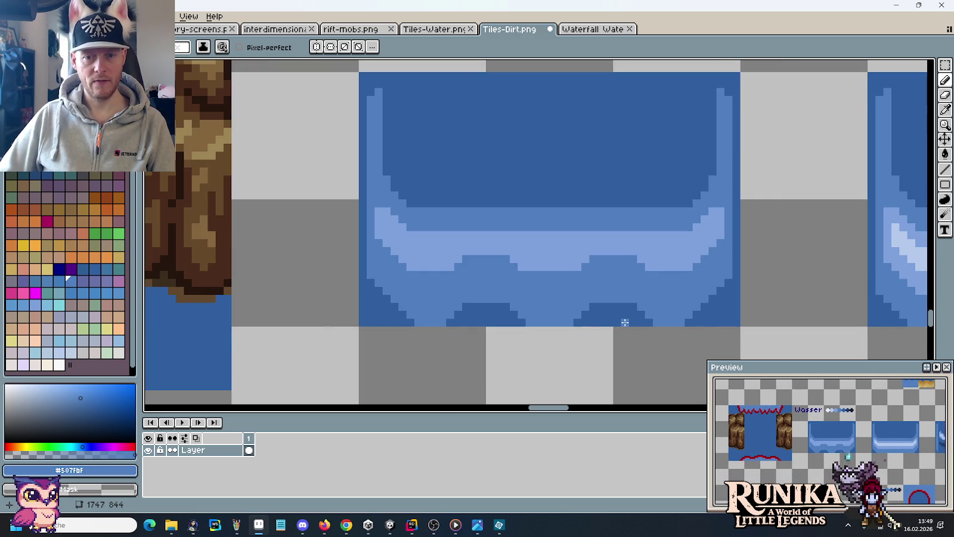
scroll(625, 323, "down", 2)
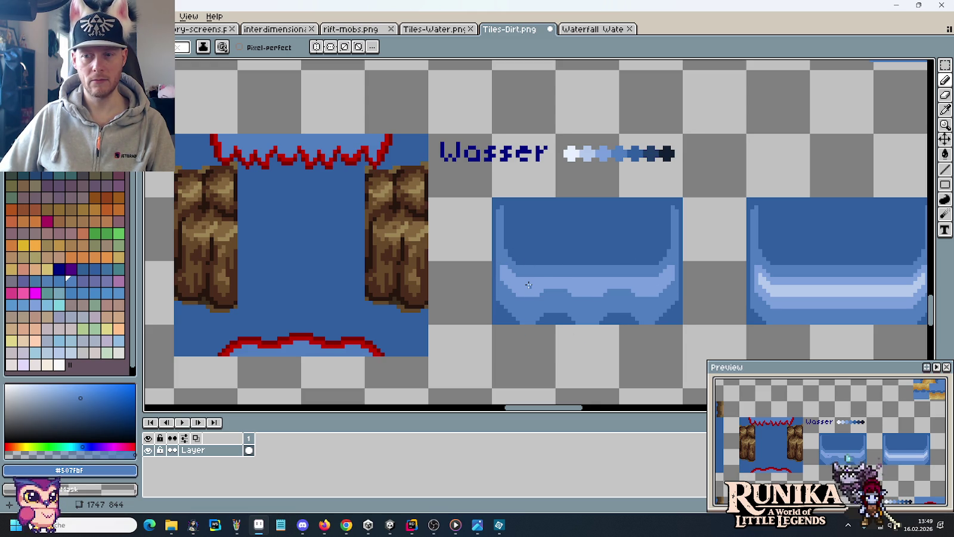
key("alt+Tab")
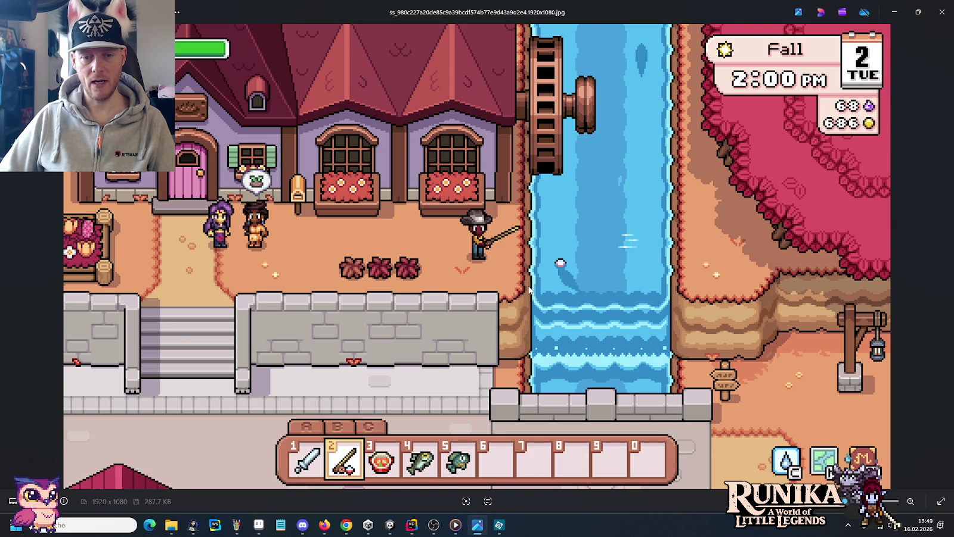
key("alt+Tab")
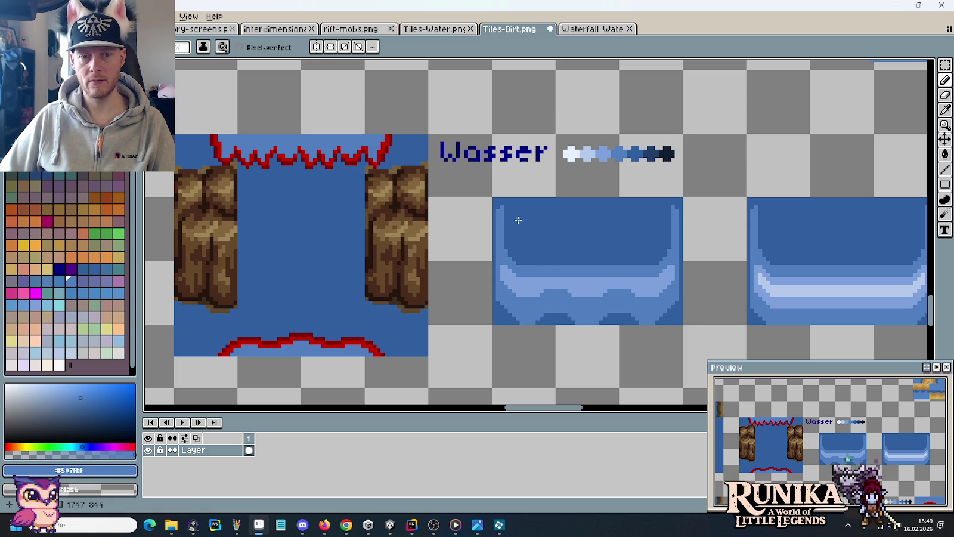
key("alt+Tab")
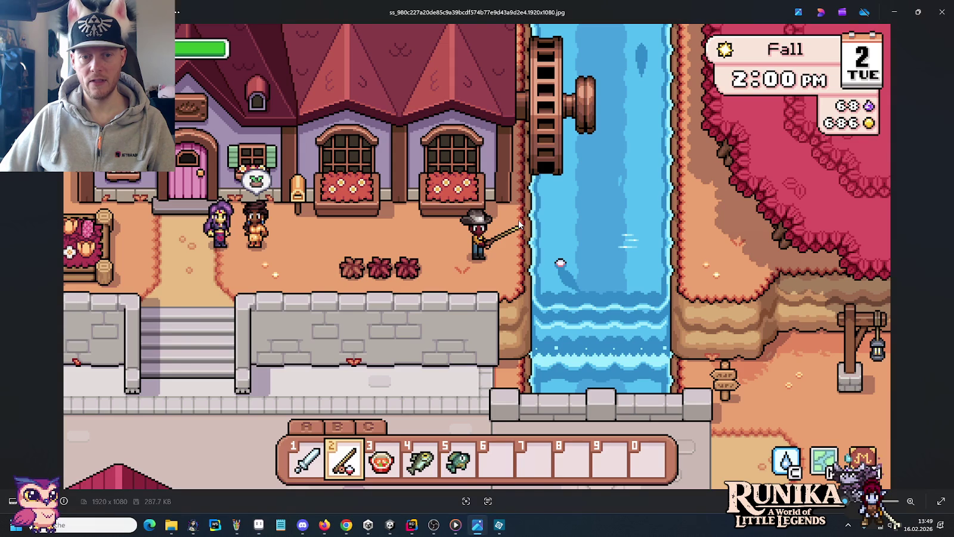
key("alt+Tab")
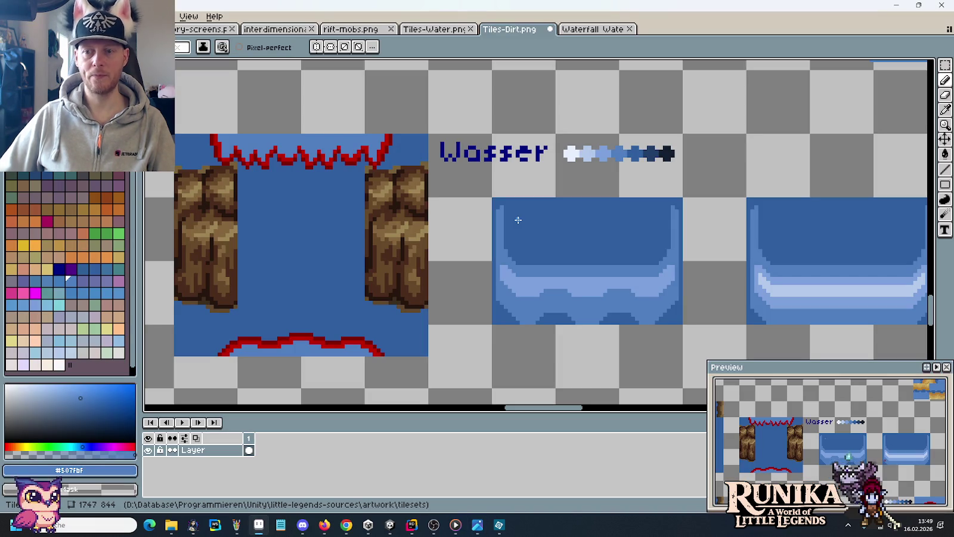
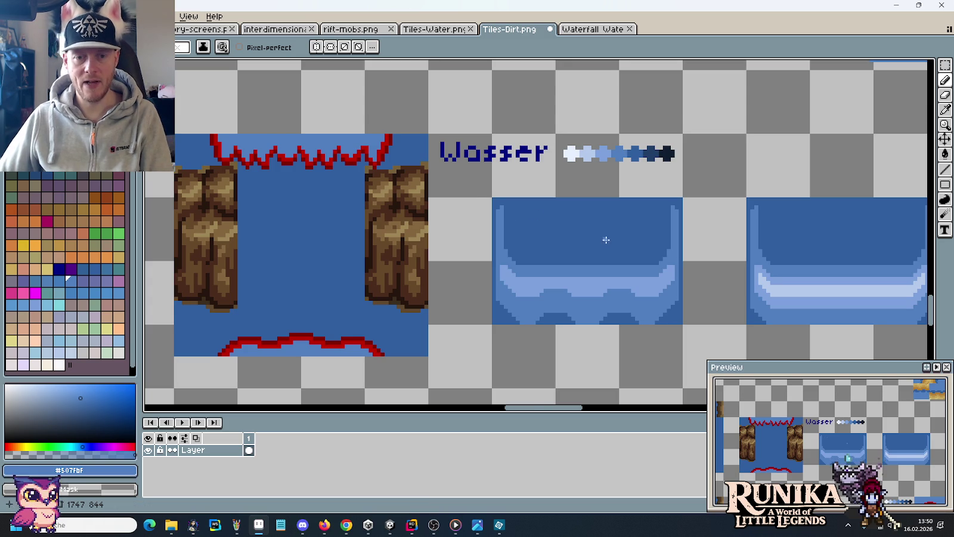
Step: Undo the last pencil stroke on the wavy water tile and bring up the river screenshot for reference
scroll(592, 241, "up", 1)
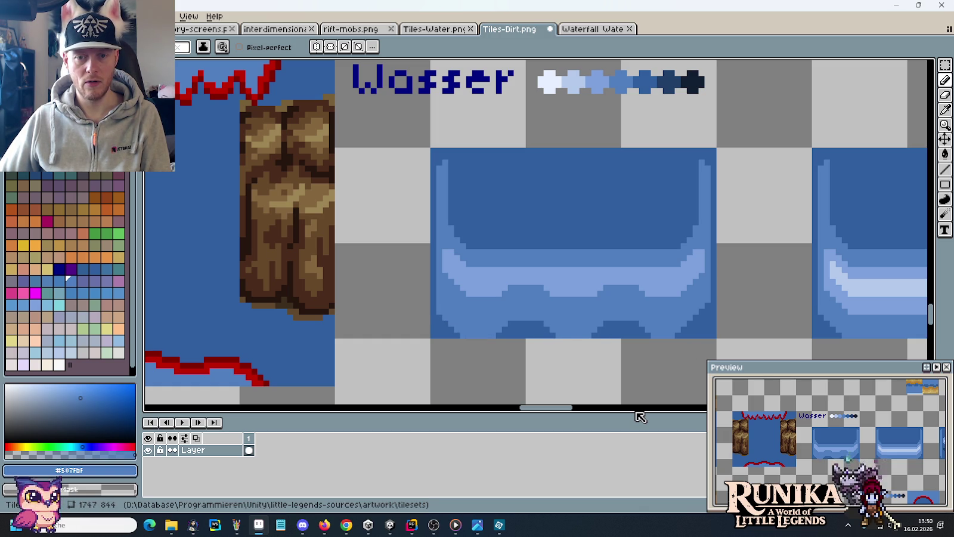
key("ctrl+z")
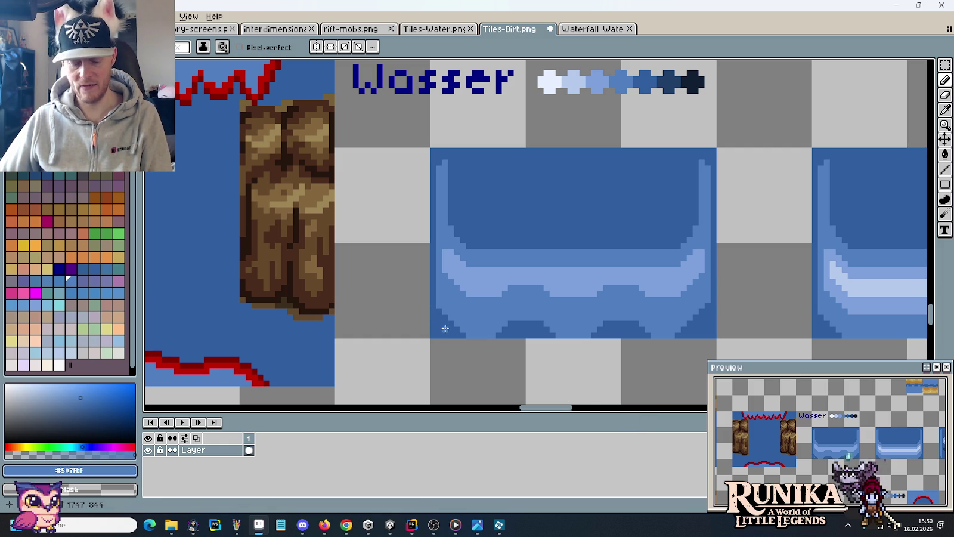
key("alt+Tab")
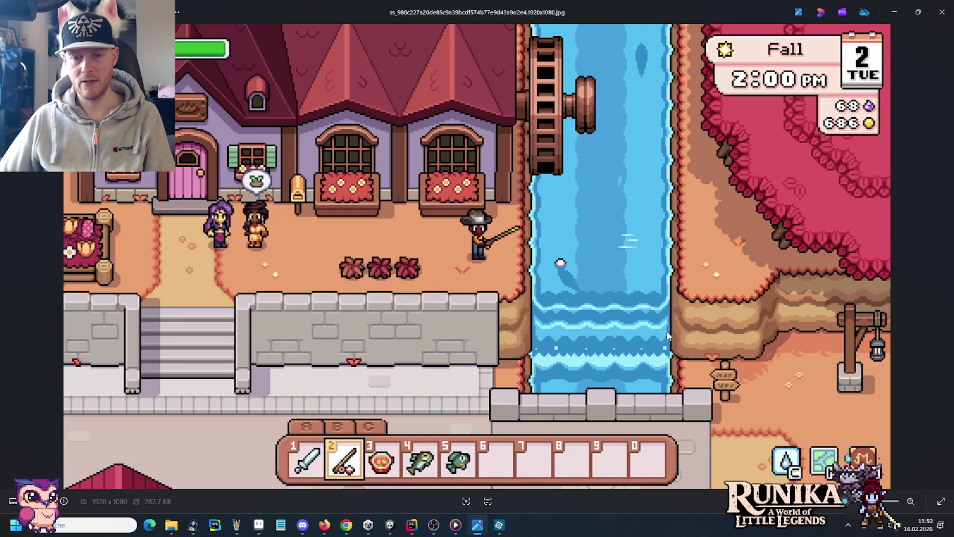
Step: Leave the river screenshot and return to Tiles-Dirt.png in Aseprite
key("alt+Tab")
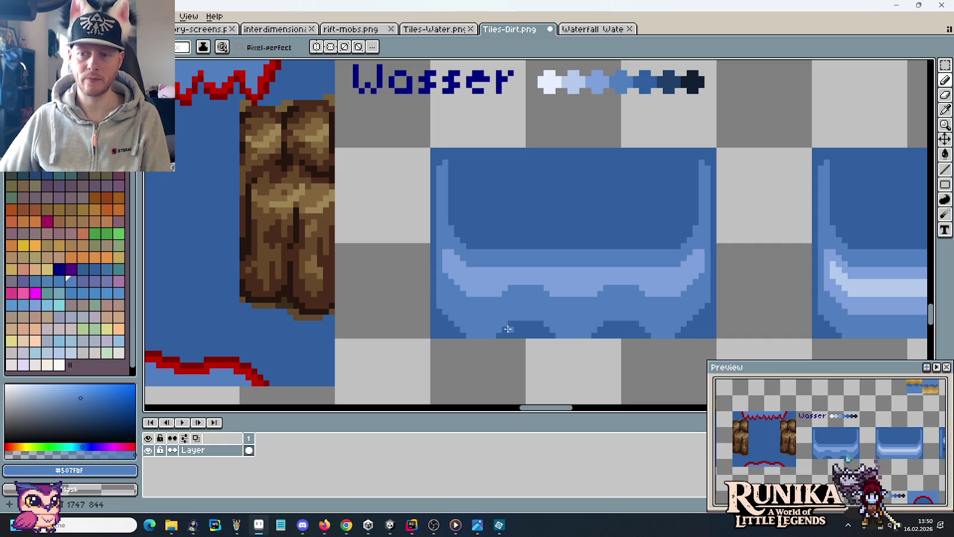
Step: Sample the light blue and paint it along the wave band to smooth its curve
key("i")
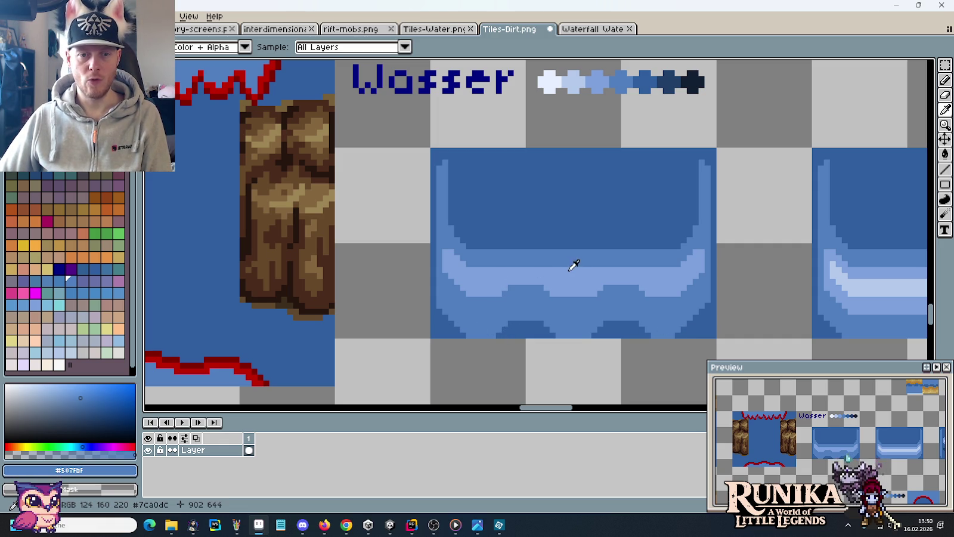
key("b")
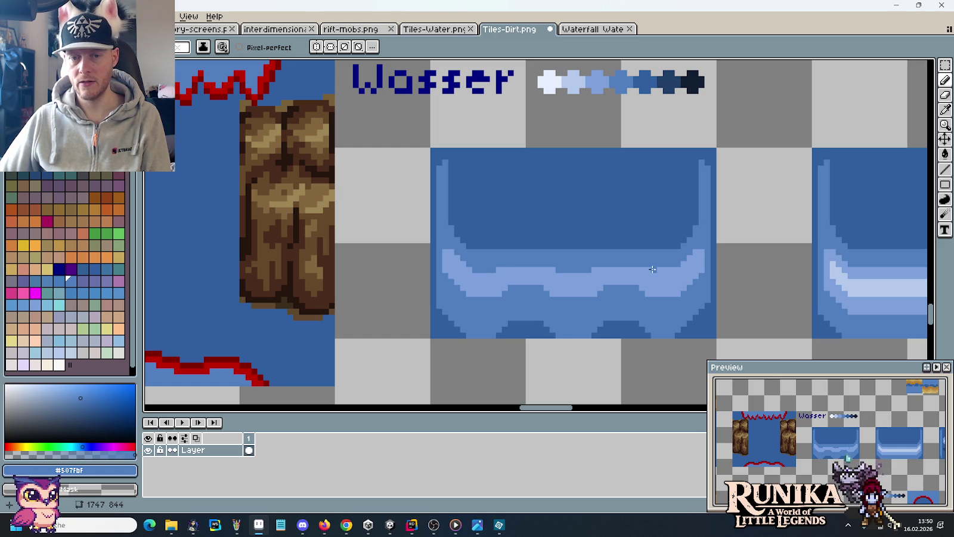
scroll(659, 321, "down", 1)
scroll(640, 311, "down", 2)
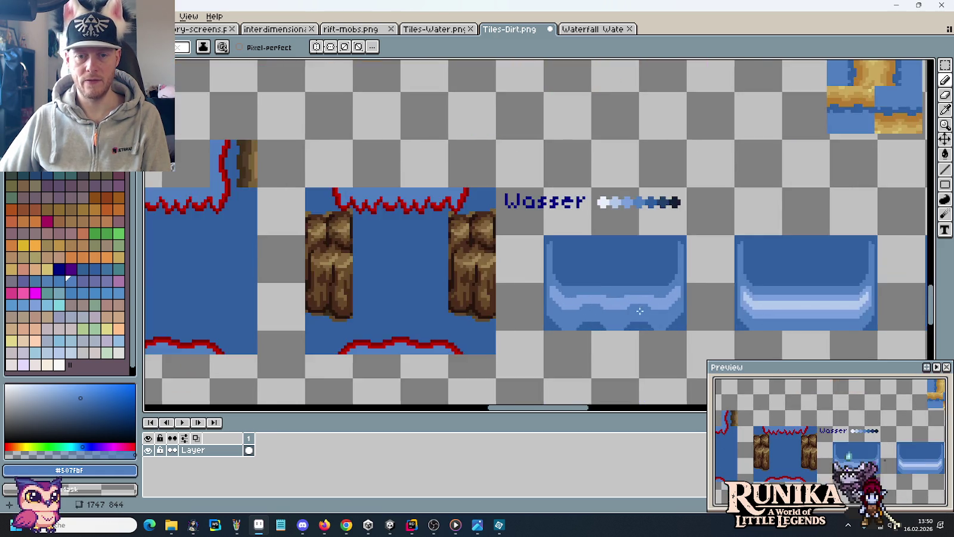
scroll(626, 296, "up", 3)
left_click(626, 296, "alt")
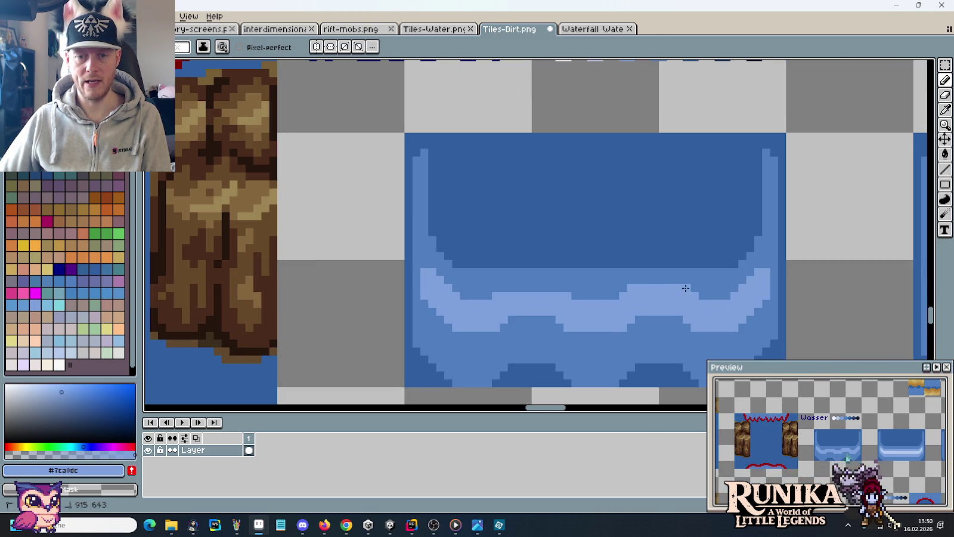
left_click_drag(562, 287, 512, 287)
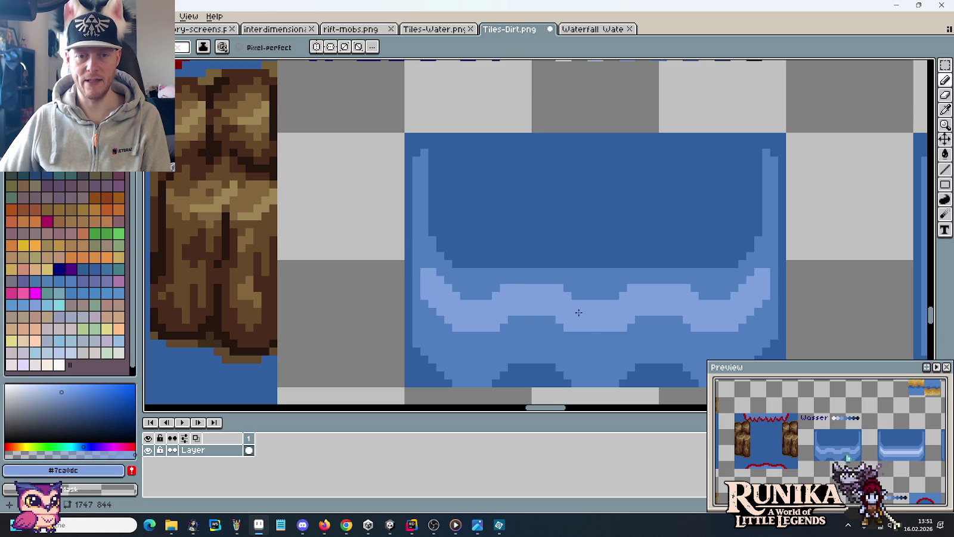
Step: Sample the dark water blue #305F9F from the tile
scroll(581, 314, "down", 3)
scroll(631, 322, "down", 1)
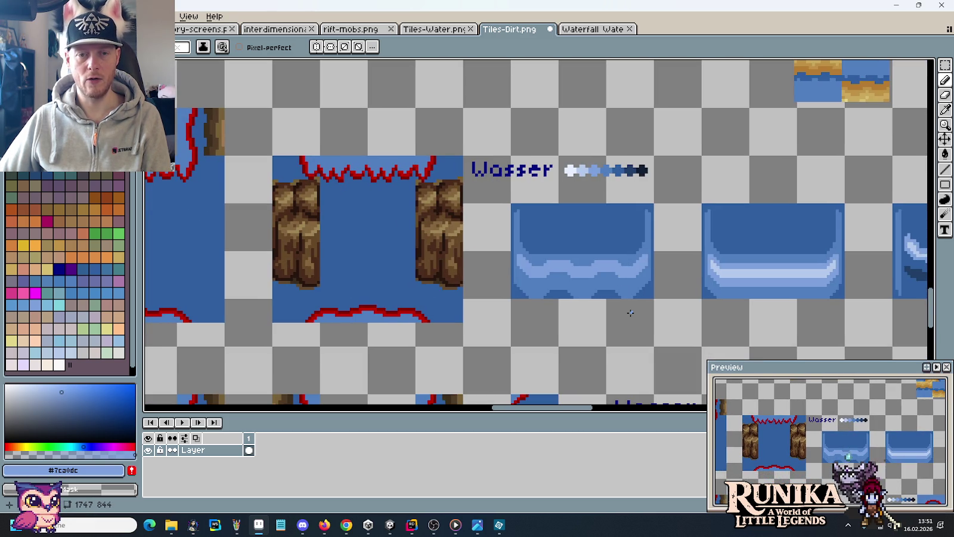
scroll(588, 278, "up", 2)
scroll(588, 280, "up", 1)
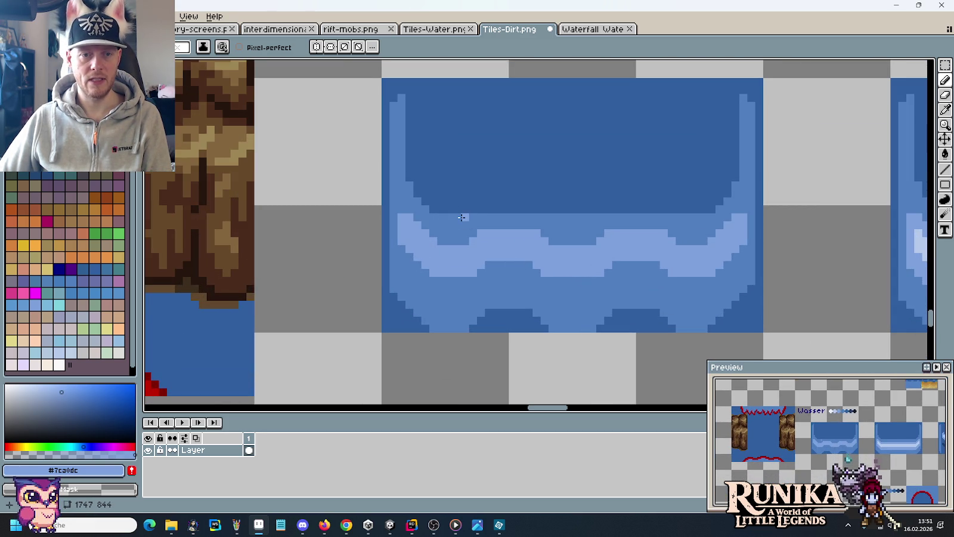
left_click(493, 206, "alt")
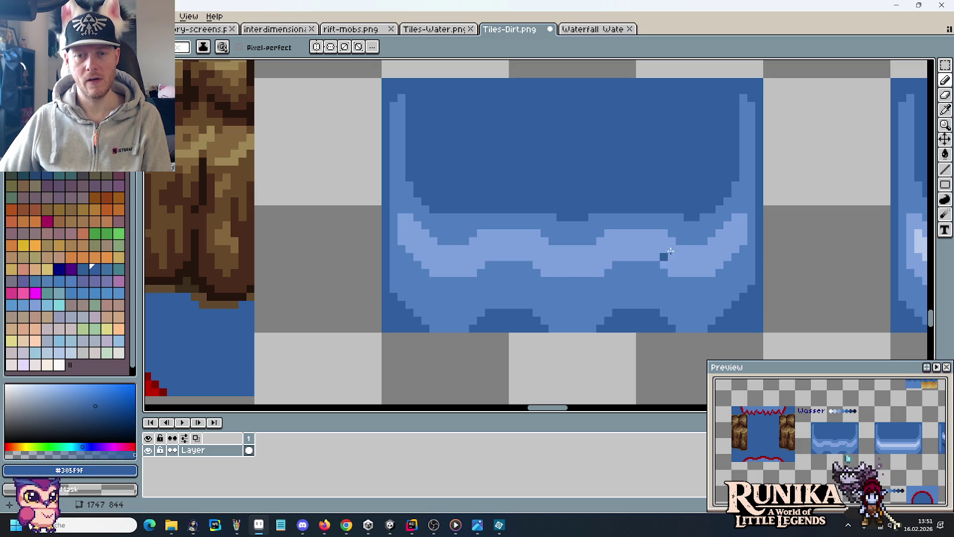
Step: Paint mid-blue #507FBF crests along the top edge of the light band
left_click(711, 214, "alt")
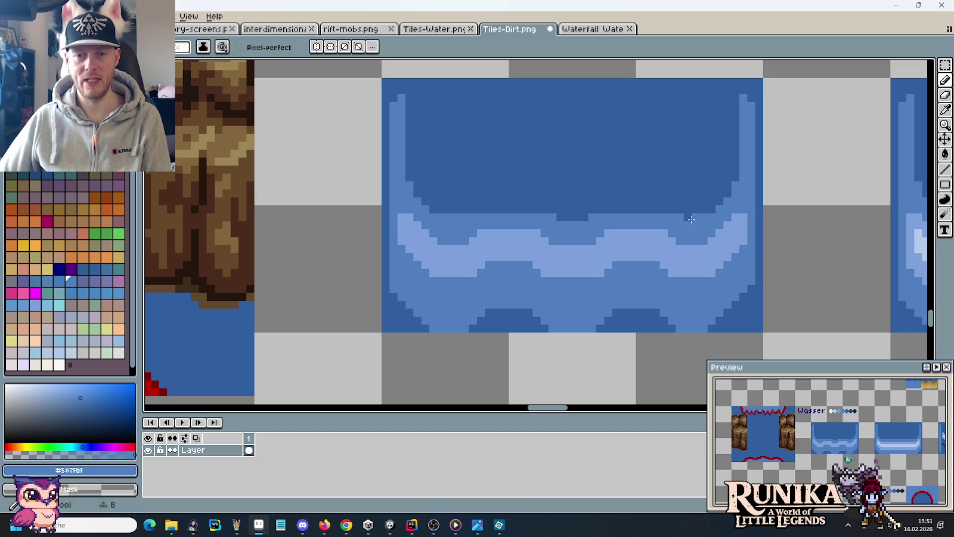
left_click_drag(653, 208, 616, 209)
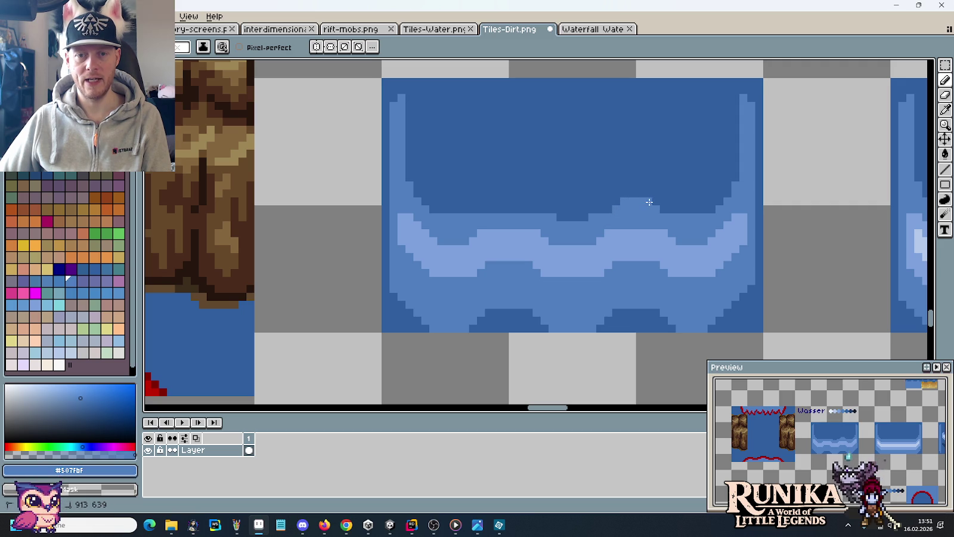
left_click_drag(600, 217, 556, 217)
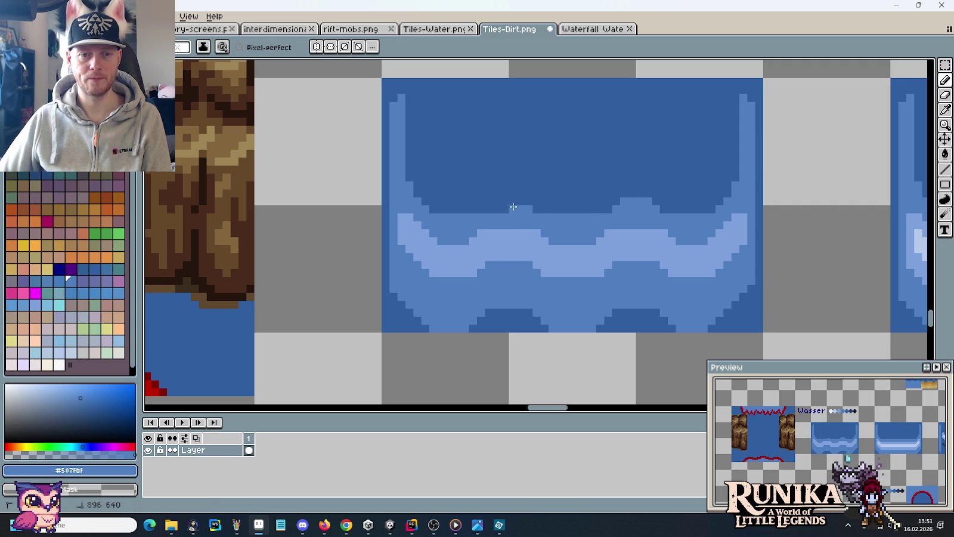
mouse_move(490, 207)
left_mouse_down()
mouse_move(507, 203)
mouse_move(524, 229)
left_mouse_up()
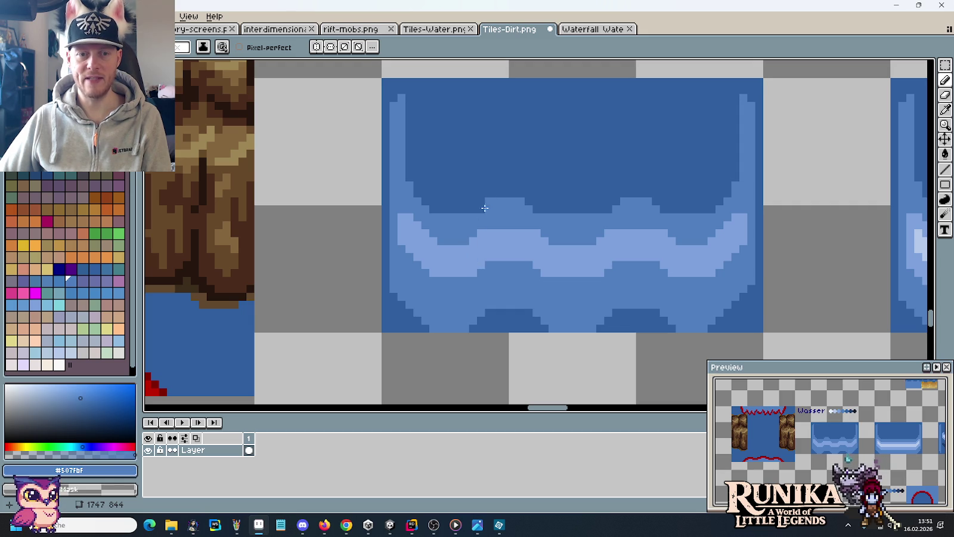
left_click_drag(539, 288, 520, 226)
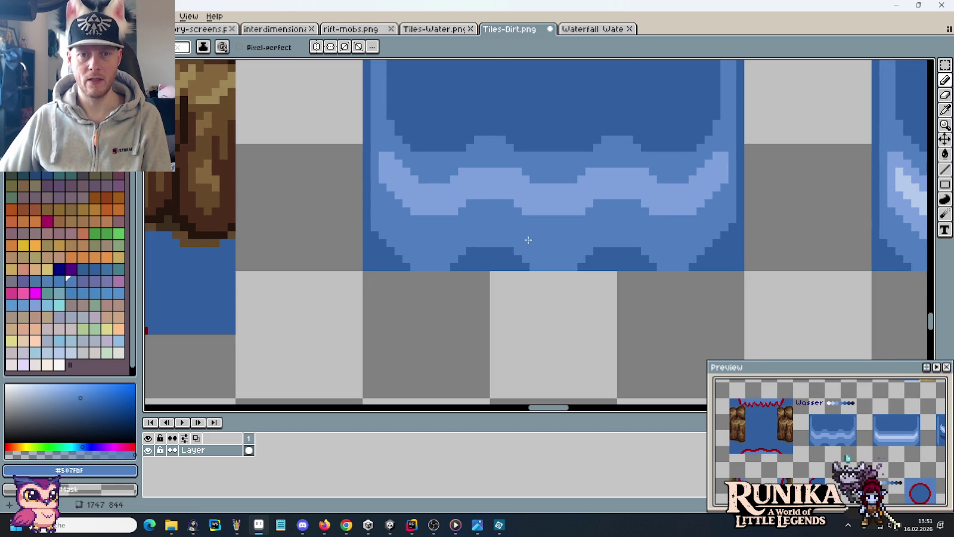
left_click_drag(500, 138, 545, 188)
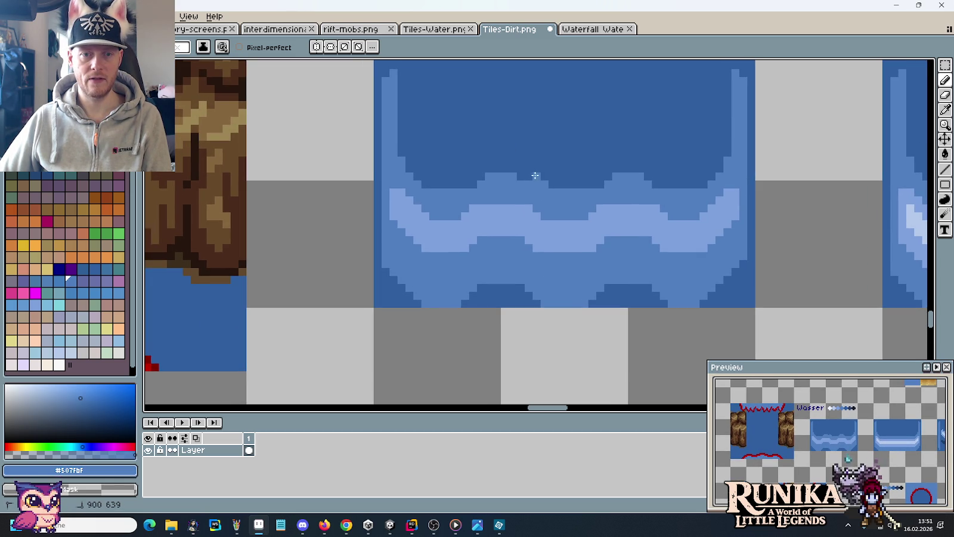
left_click(471, 180)
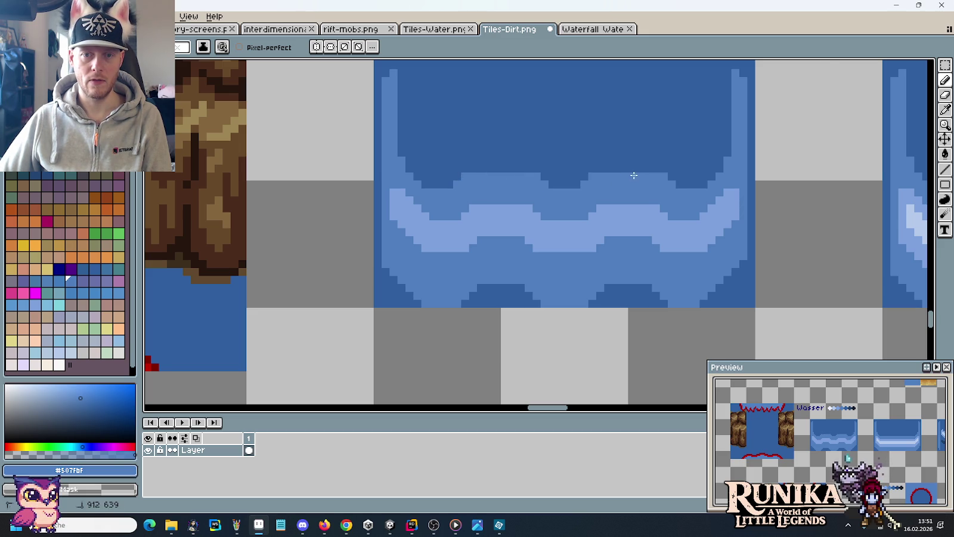
Step: Zoom out to the Wasser tiles and sample the darker edge blue #305F9F
scroll(648, 199, "down", 2)
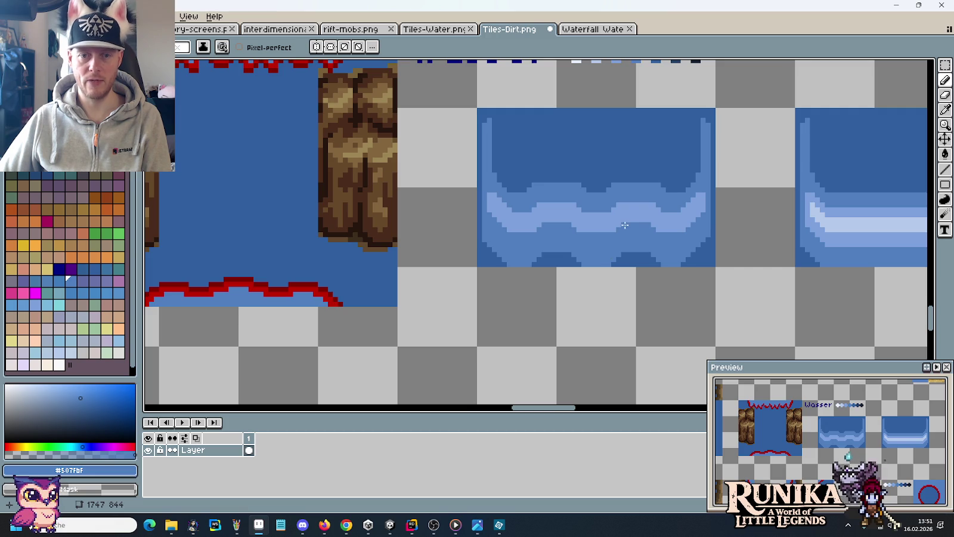
left_click_drag(624, 225, 616, 249)
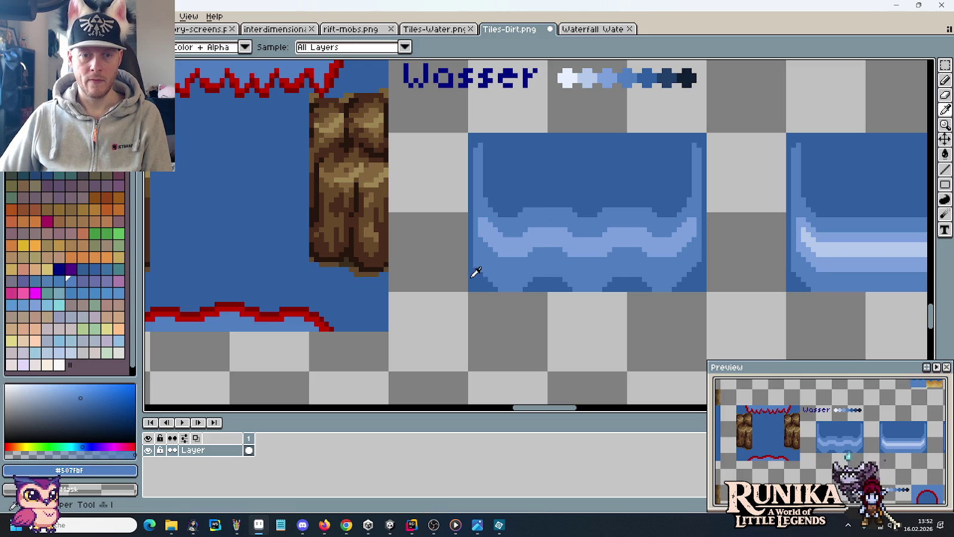
left_click(475, 266, "alt")
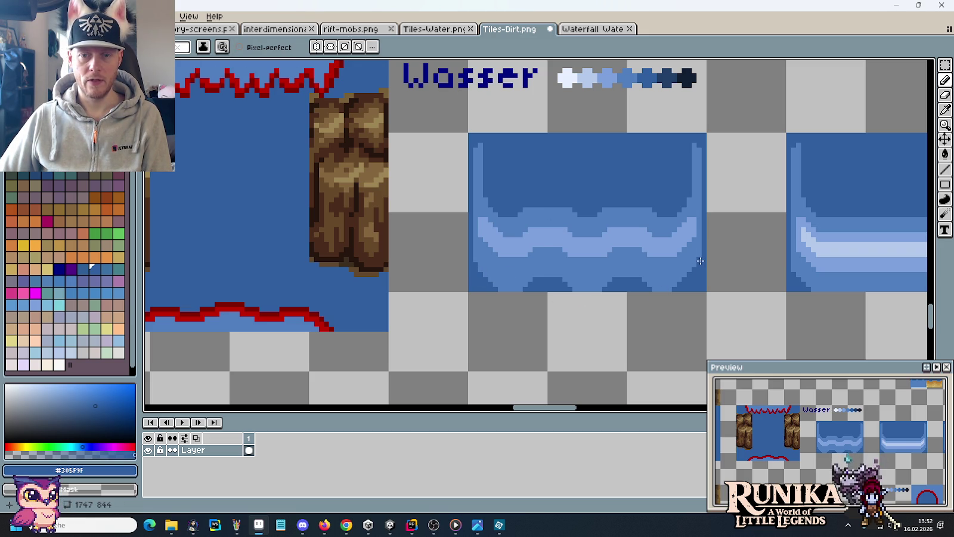
key("alt")
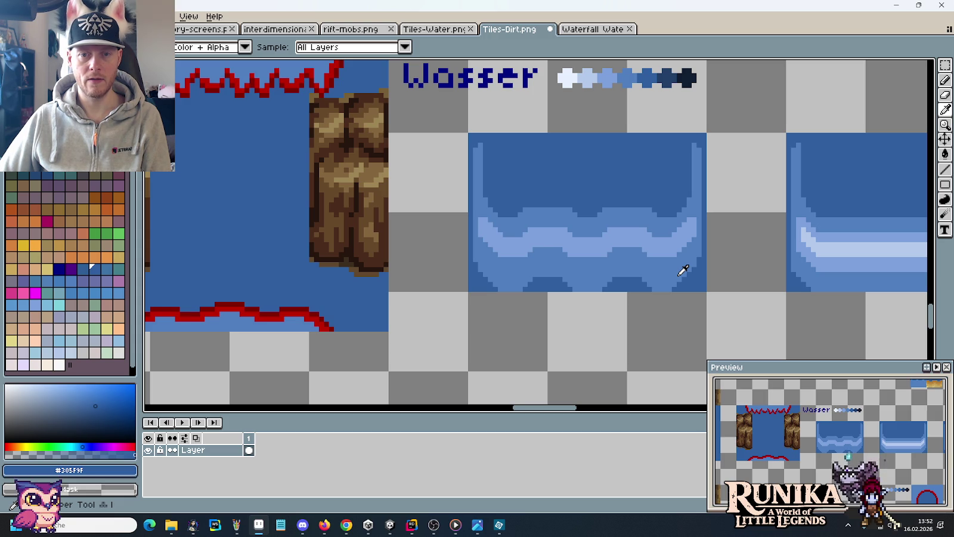
scroll(684, 270, "down", 1)
key("m")
left_click_drag(684, 273, 564, 220)
scroll(555, 230, "right", 4)
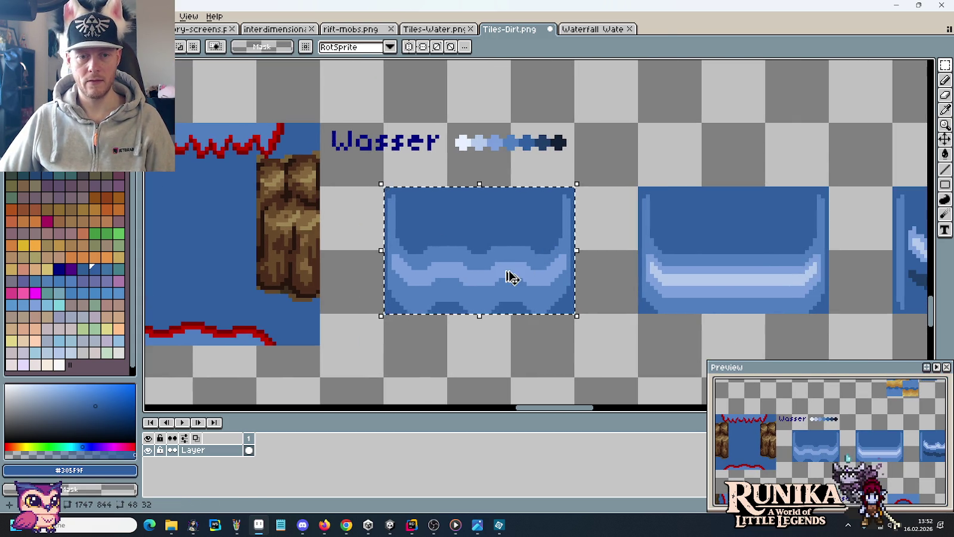
left_click_drag(512, 276, 510, 197)
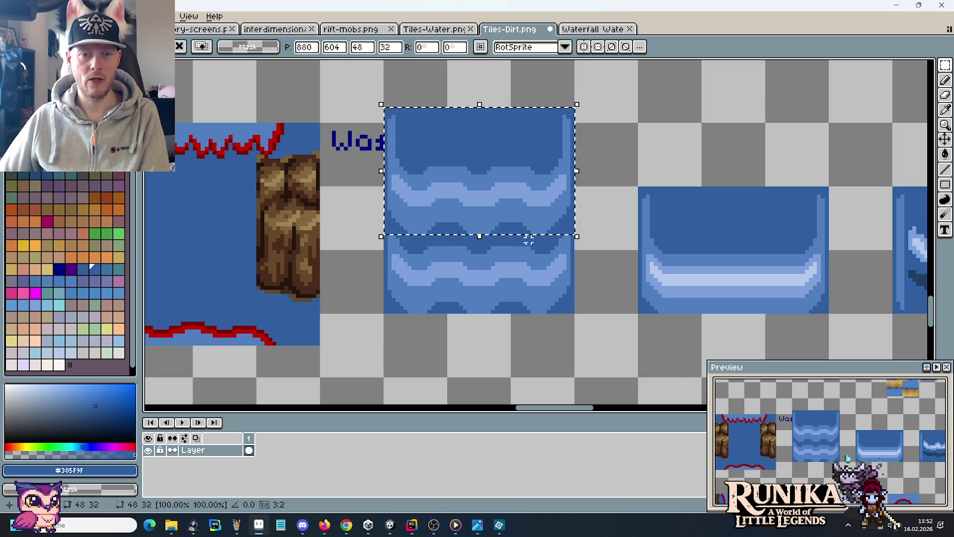
key("Escape")
scroll(548, 309, "up", 1)
left_click_drag(537, 309, 537, 216)
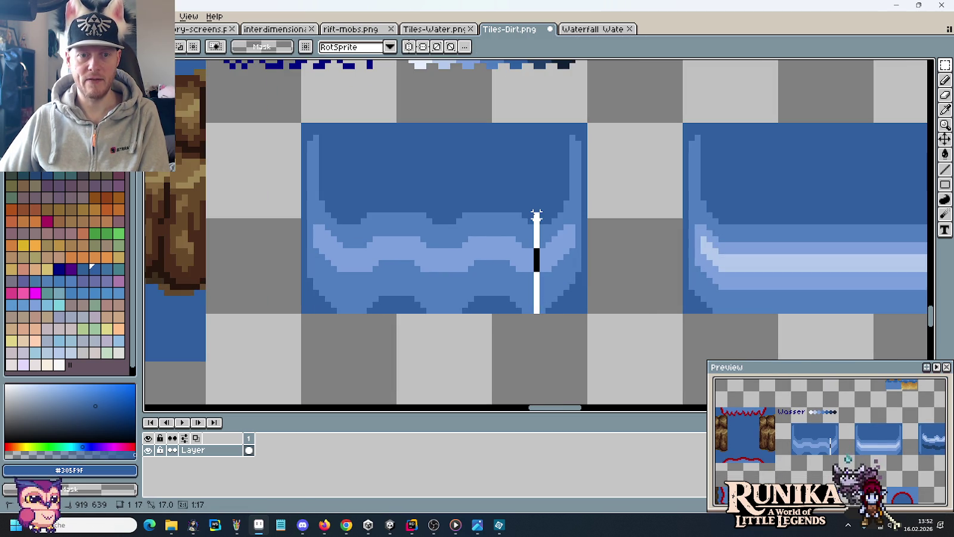
left_click(490, 229)
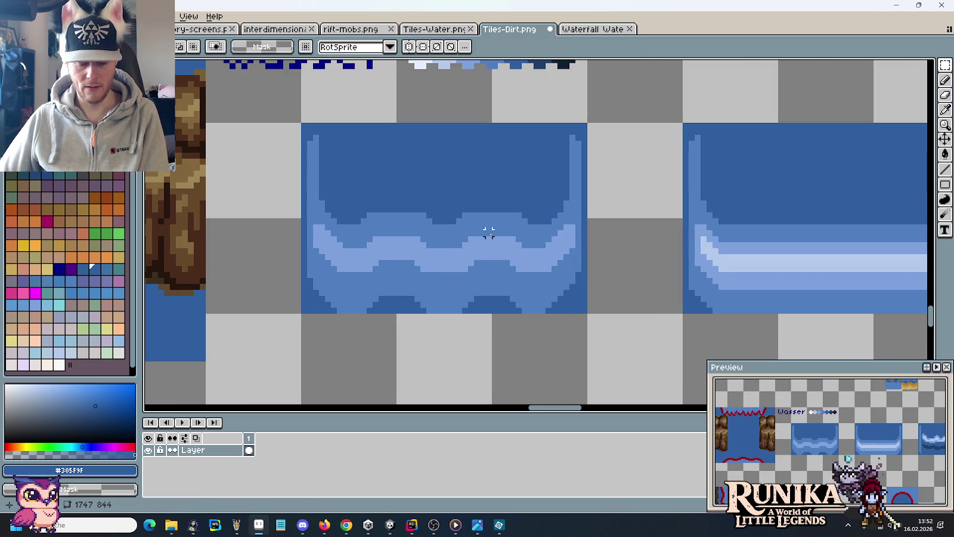
key("b")
left_click(458, 251, "alt")
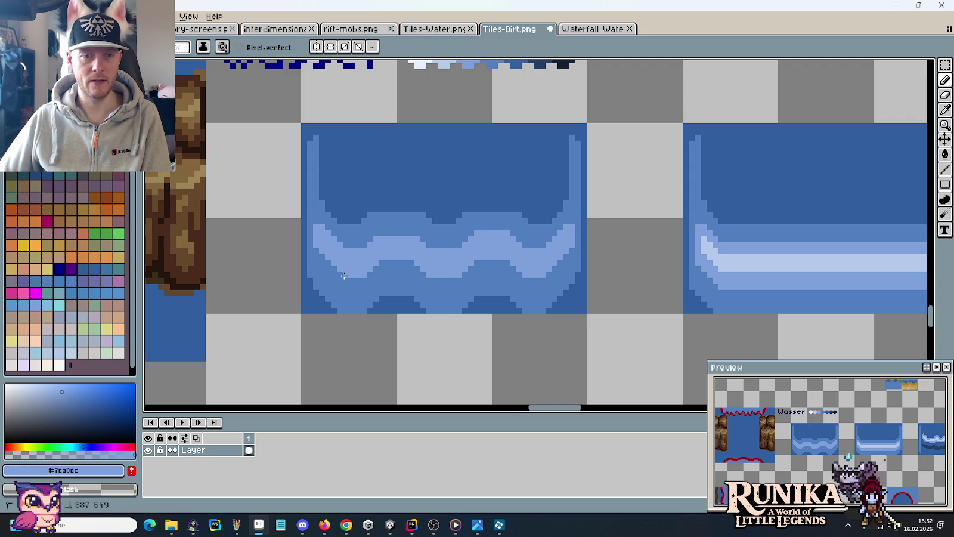
left_click(399, 212, "alt")
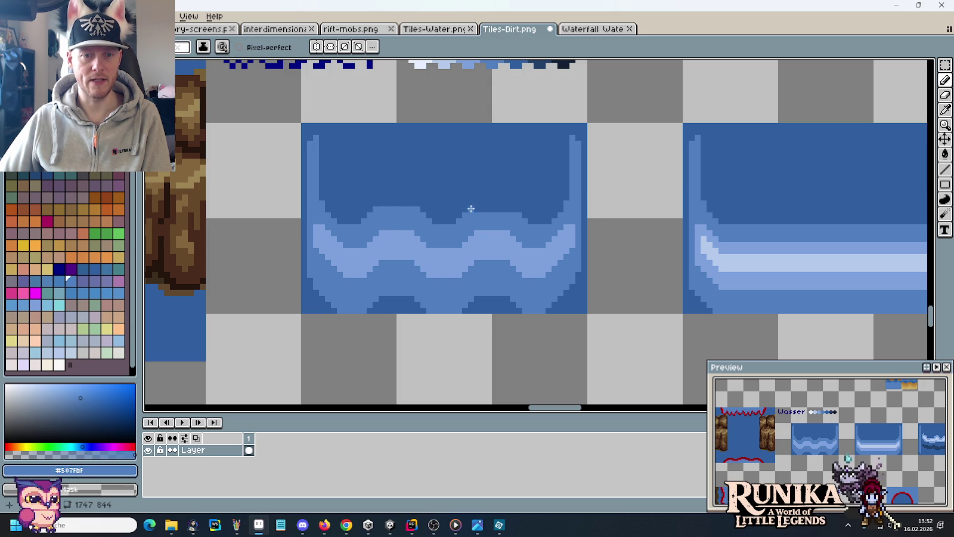
left_click_drag(470, 208, 512, 208)
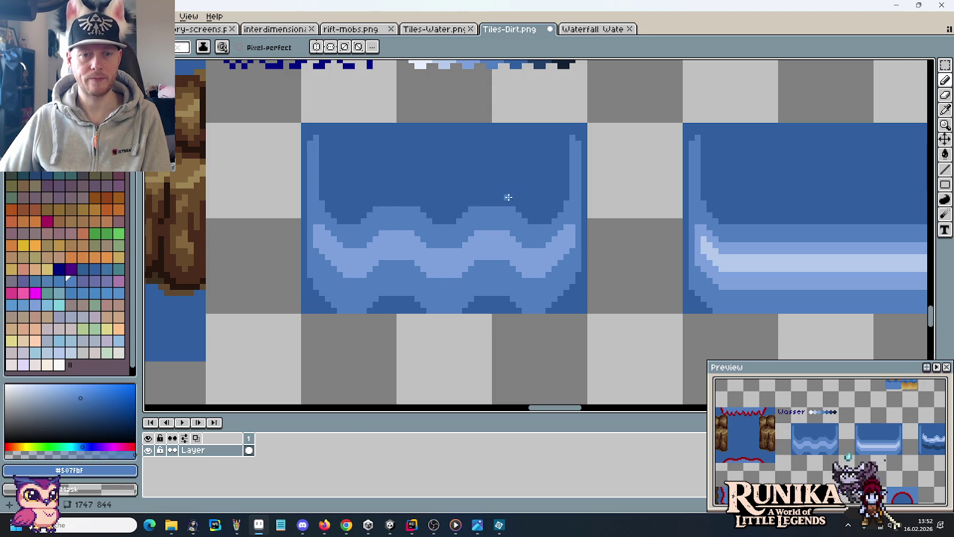
key("ctrl+z")
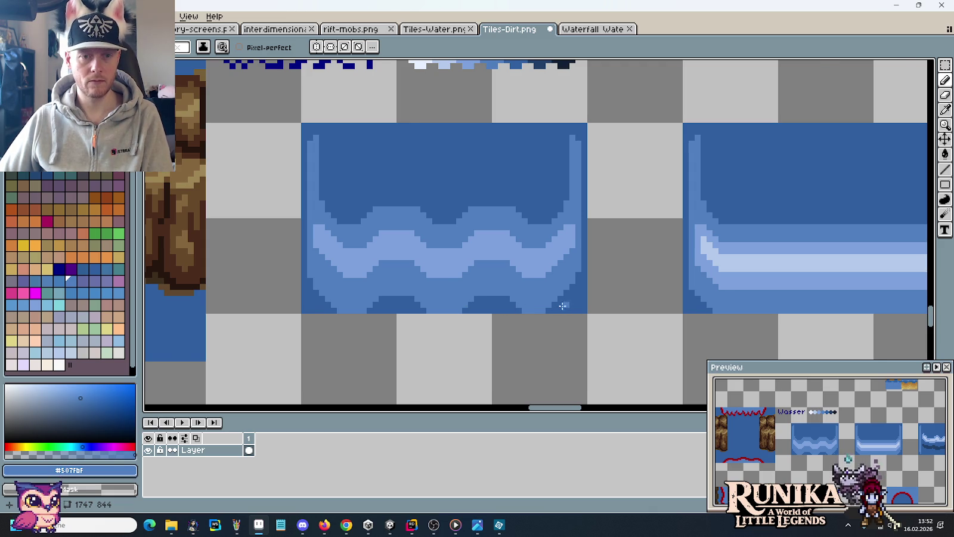
scroll(558, 304, "down", 2)
scroll(555, 304, "up", 1)
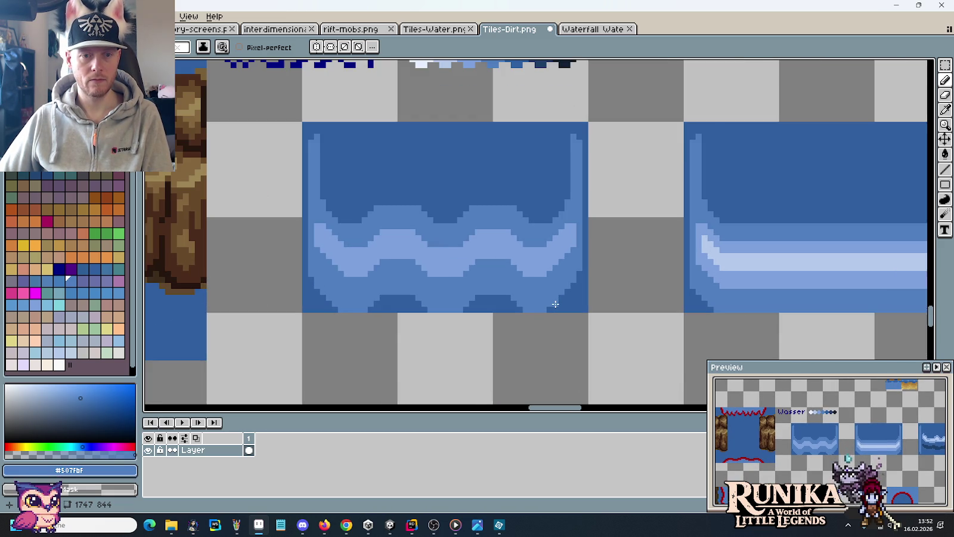
key("i")
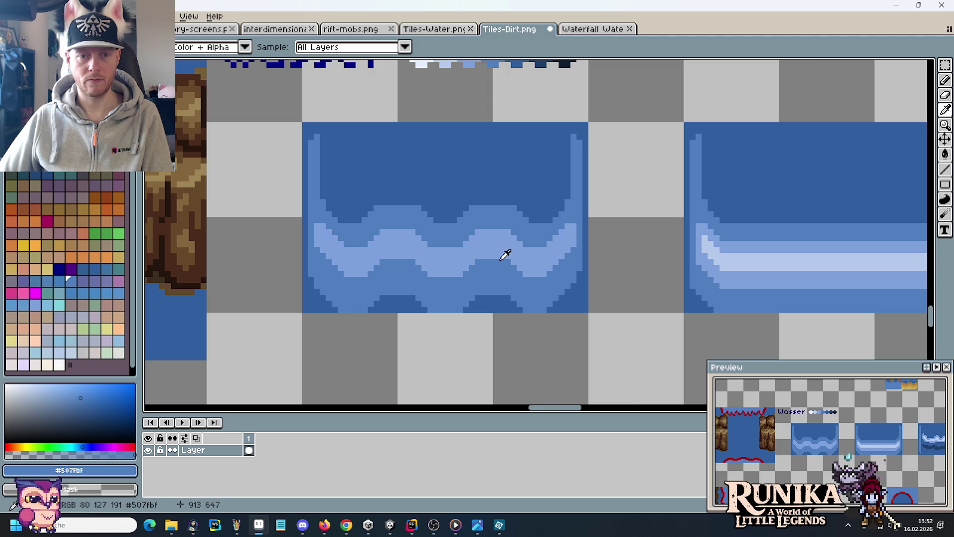
scroll(504, 252, "down", 1)
scroll(505, 253, "down", 1)
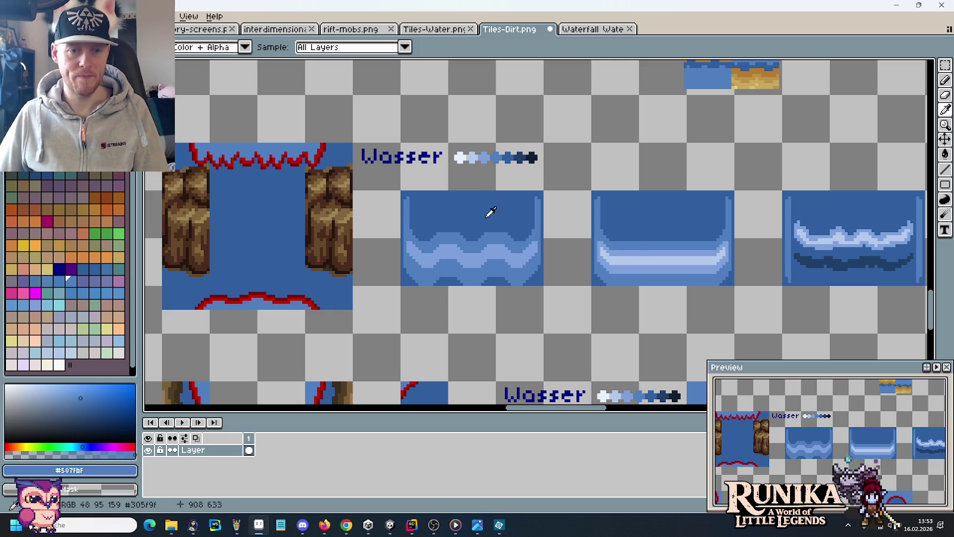
scroll(488, 214, "up", 2)
left_click(347, 218, "alt")
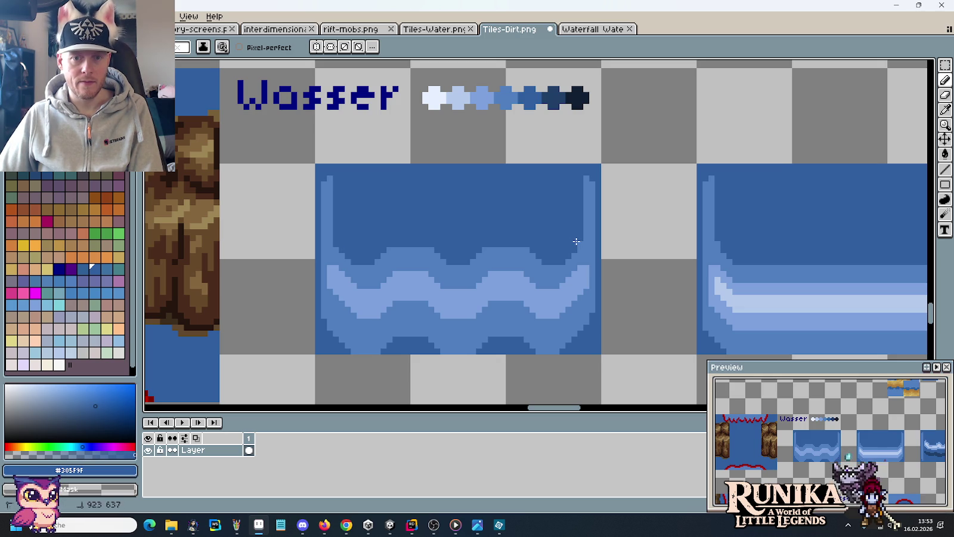
left_click_drag(529, 223, 544, 187)
scroll(544, 186, "down", 1)
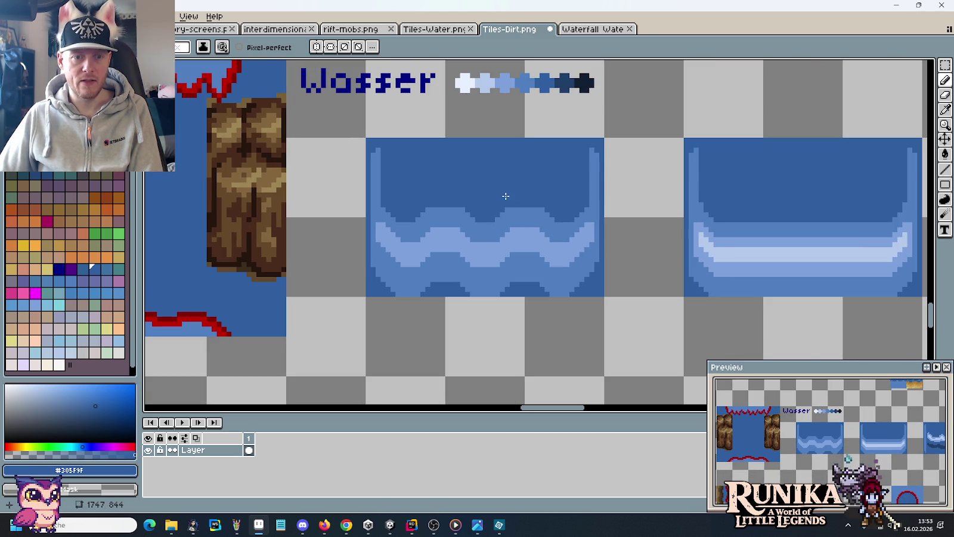
left_click(385, 260, "alt")
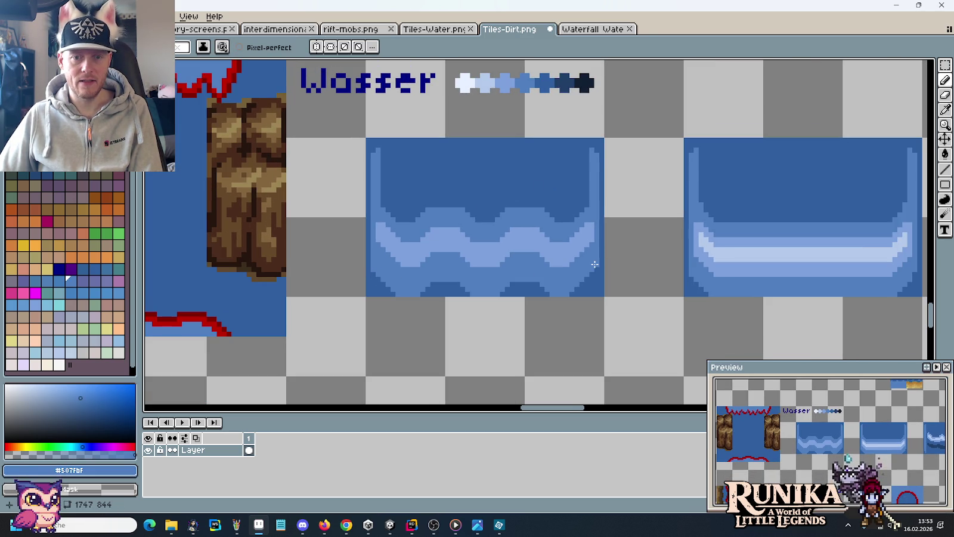
scroll(595, 265, "down", 1)
key("m")
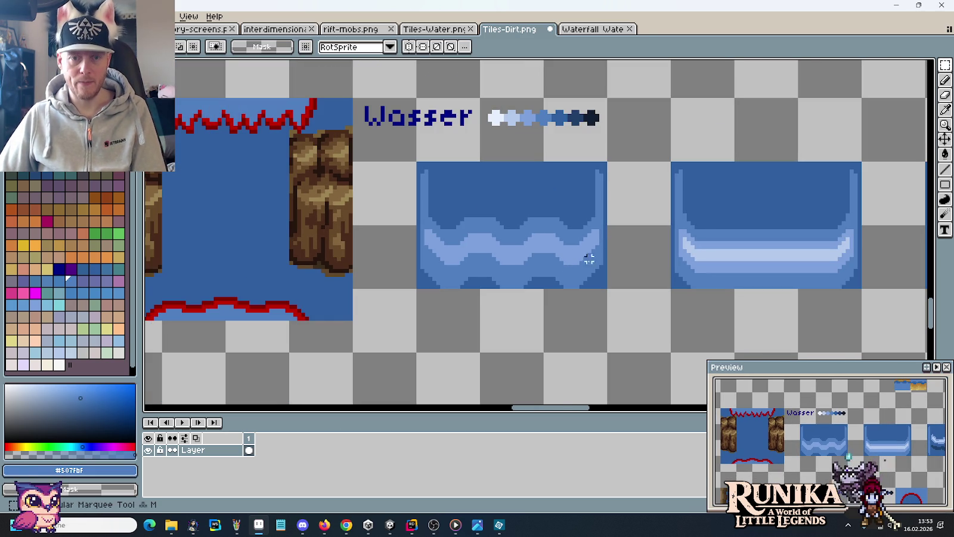
Step: Duplicate the wavy water tile one tile below the original
left_click_drag(607, 289, 417, 162)
scroll(503, 194, "down", 2)
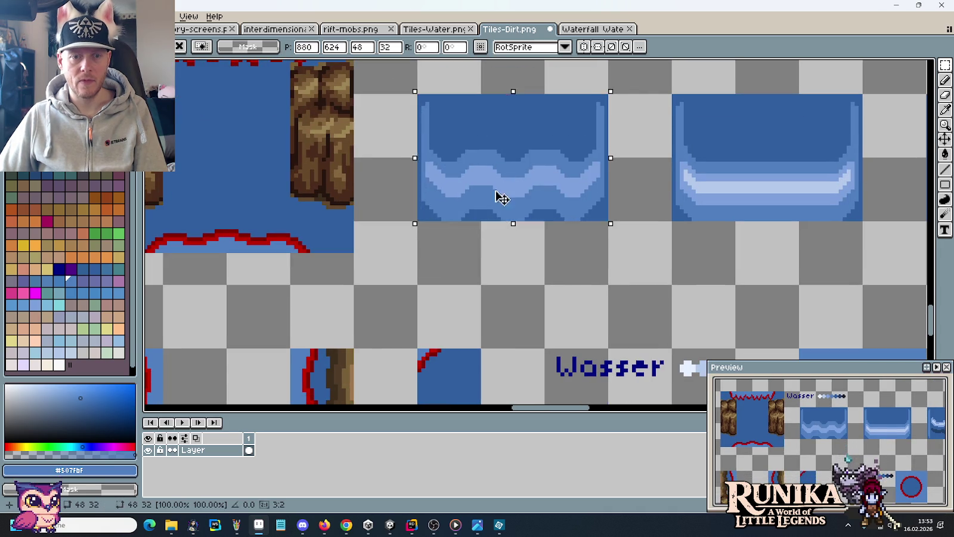
left_click_drag(501, 197, 500, 287)
left_click(644, 258)
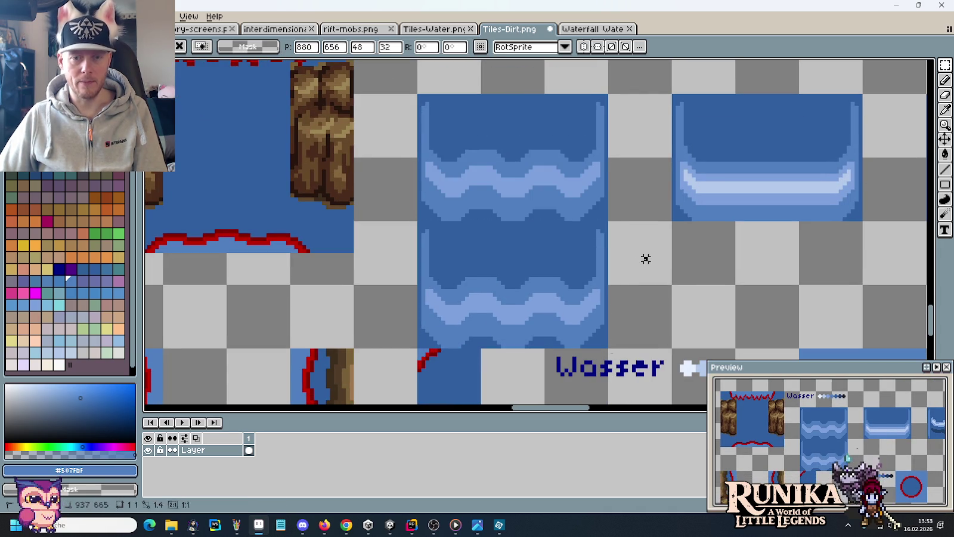
Step: Repaint the copy's light right-edge column in dark water blue
scroll(601, 243, "up", 1)
key("b")
left_click(591, 227, "alt")
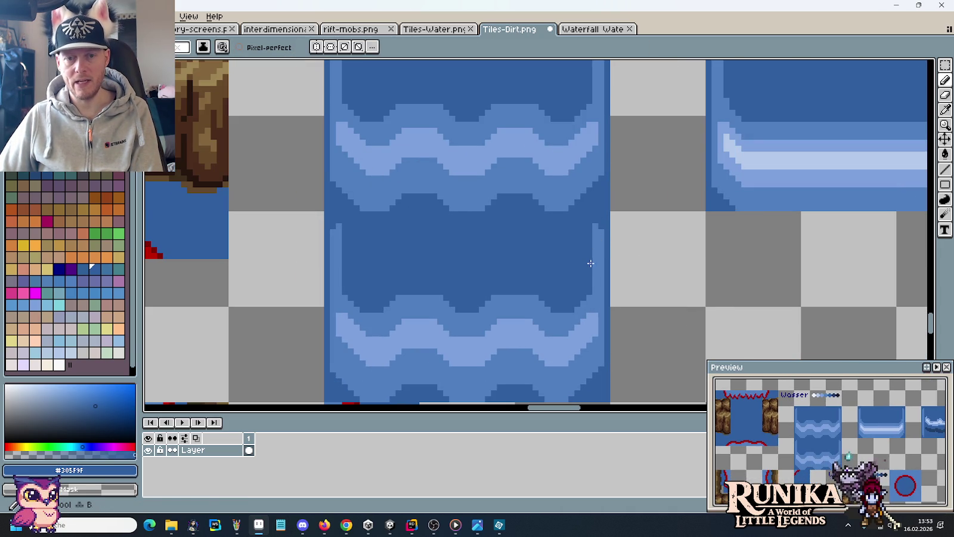
left_click(599, 256)
left_click_drag(600, 257, 600, 230)
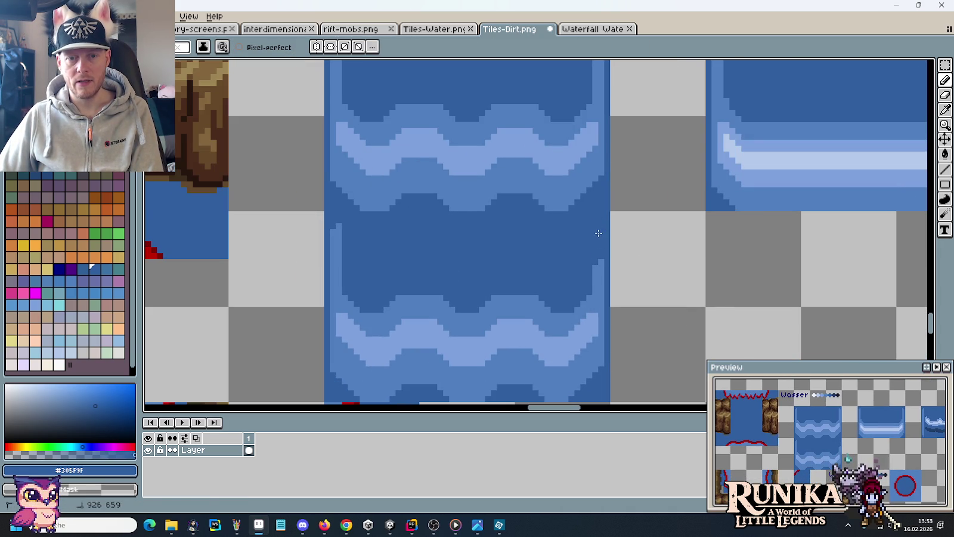
Step: Delete a strip across the copy and bucket-clear its dark top area to transparent
key("m")
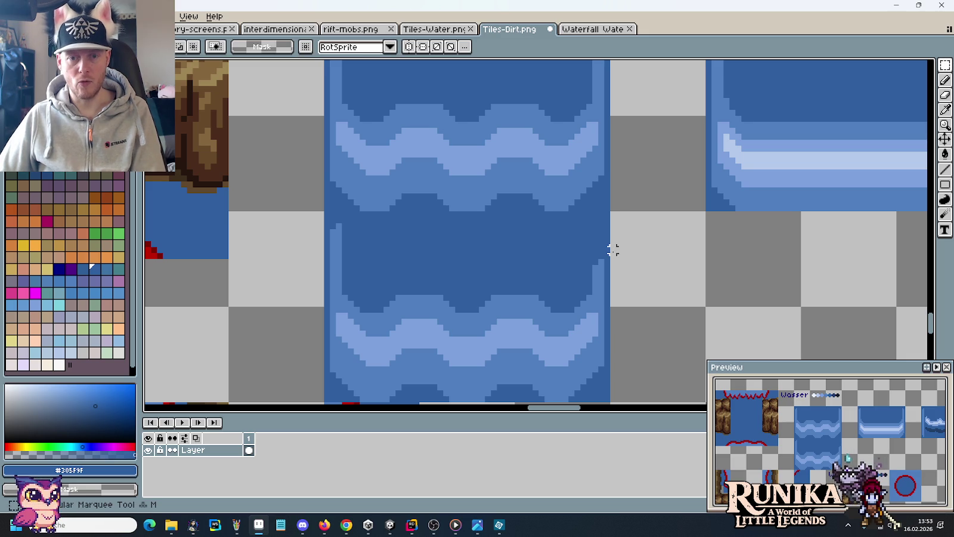
left_click_drag(614, 258, 358, 224)
key("Delete")
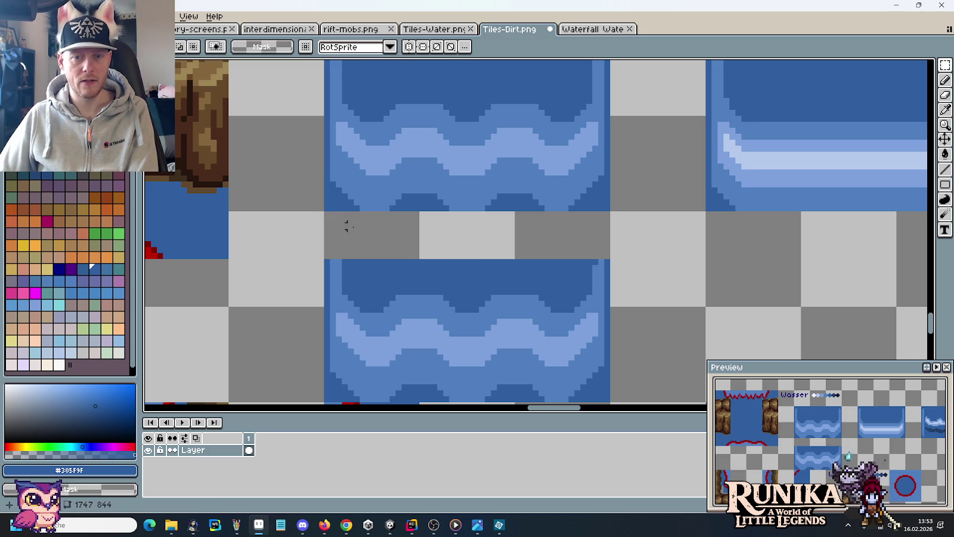
key("i")
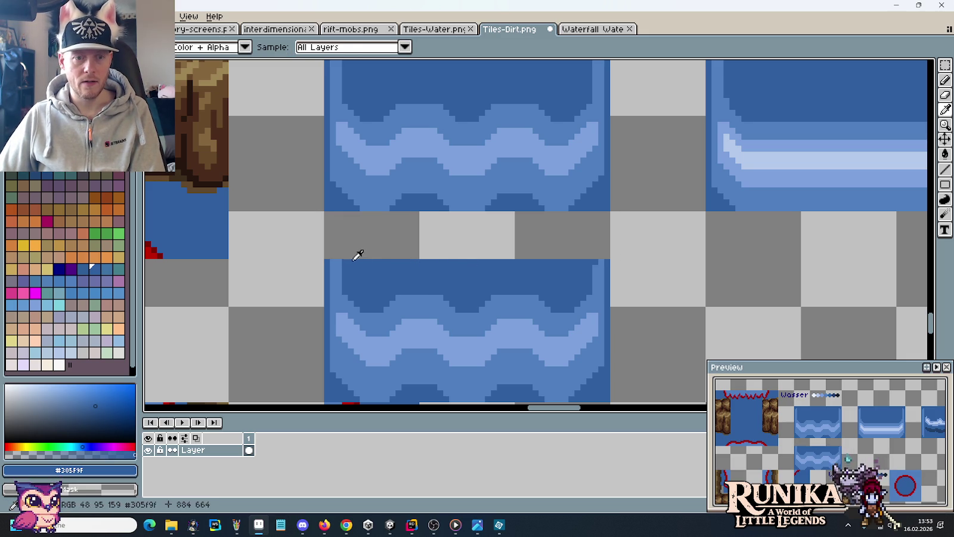
key("b")
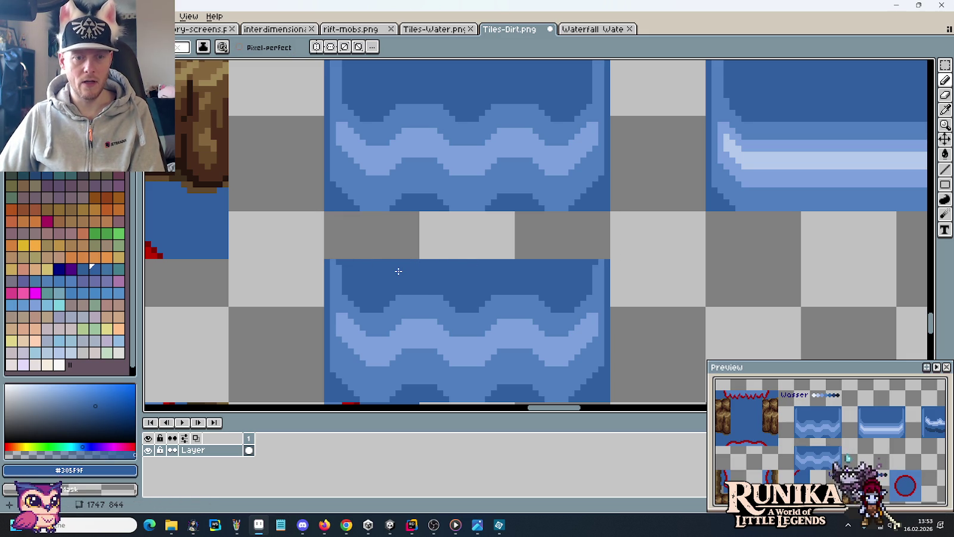
key("w")
left_click(399, 271)
key("Delete")
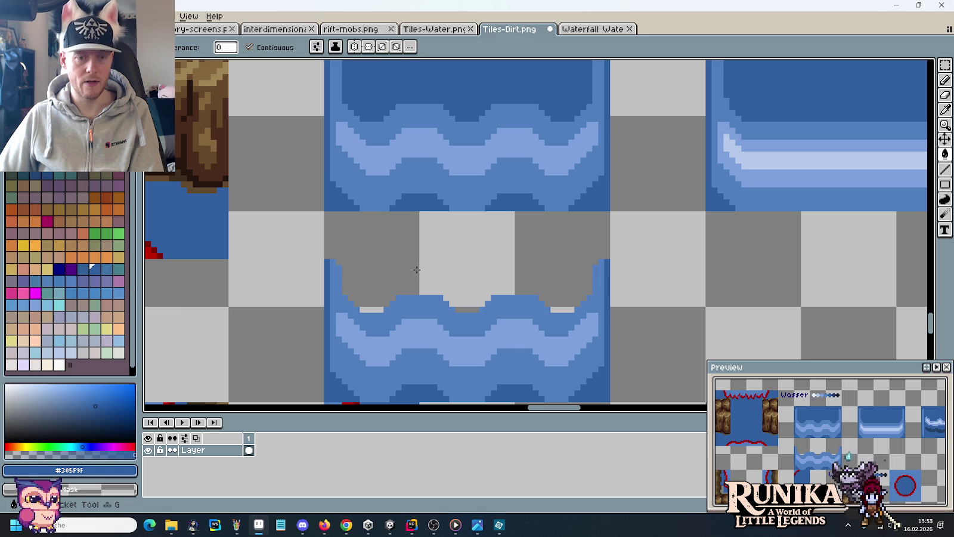
Step: Select the trimmed lower tile and slide it up over the original's lower half
scroll(509, 297, "down", 1)
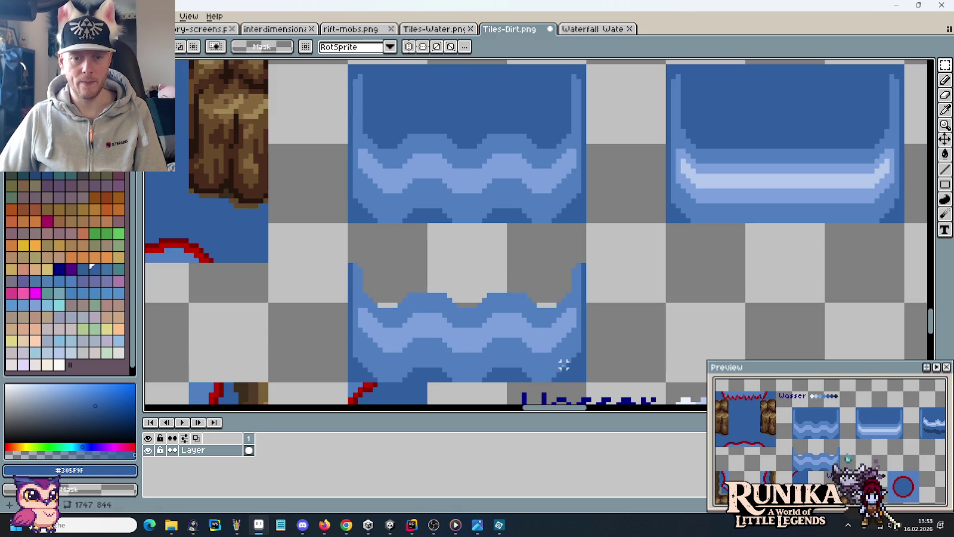
left_click_drag(588, 383, 348, 223)
left_click_drag(425, 329, 435, 274)
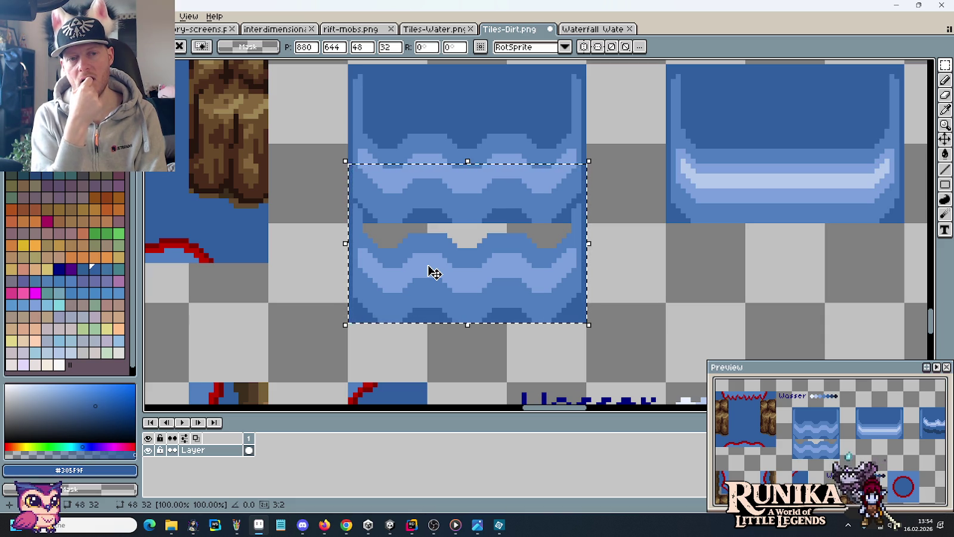
Step: Move the trimmed wave copy back down below the original and drop it
left_click_drag(415, 265, 427, 317)
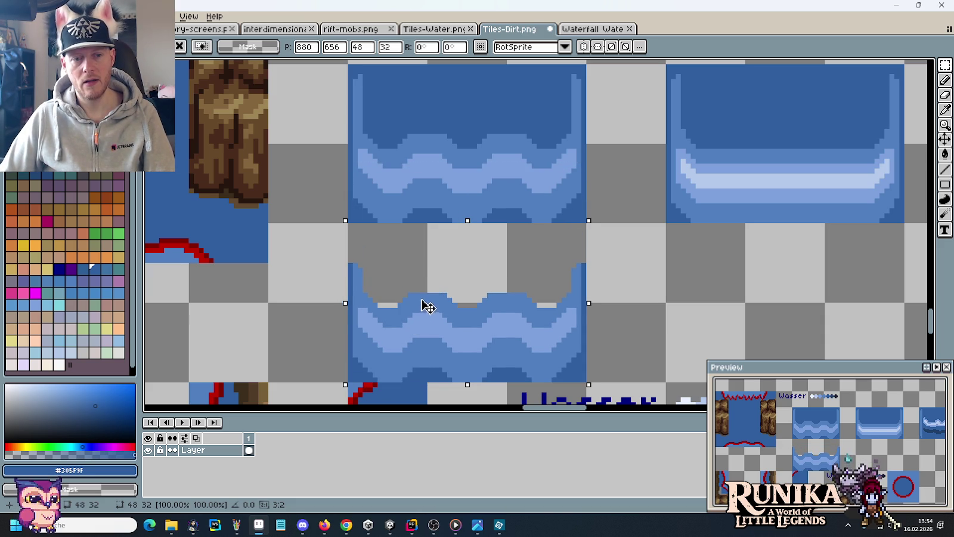
key("ctrl+d")
key("i")
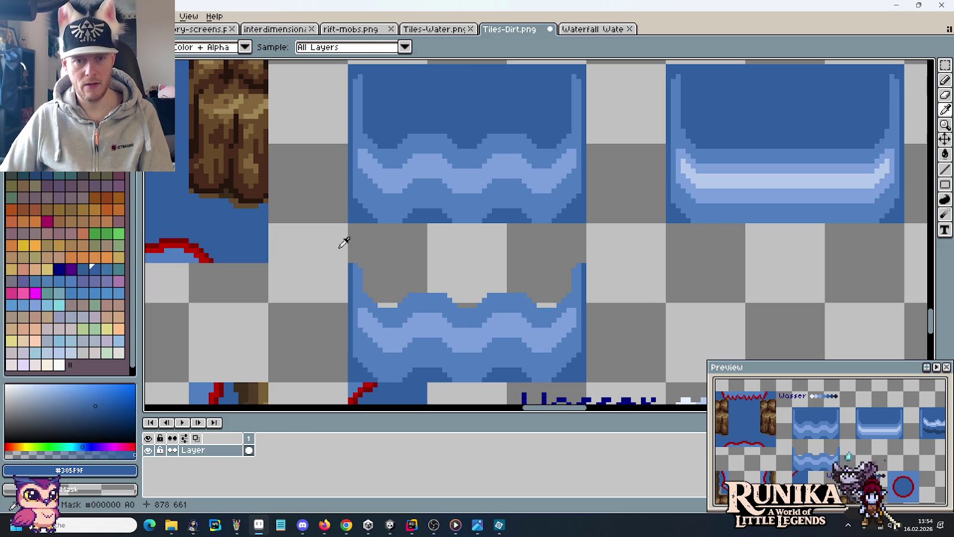
key("m")
left_click_drag(334, 263, 608, 315)
key("ctrl+d")
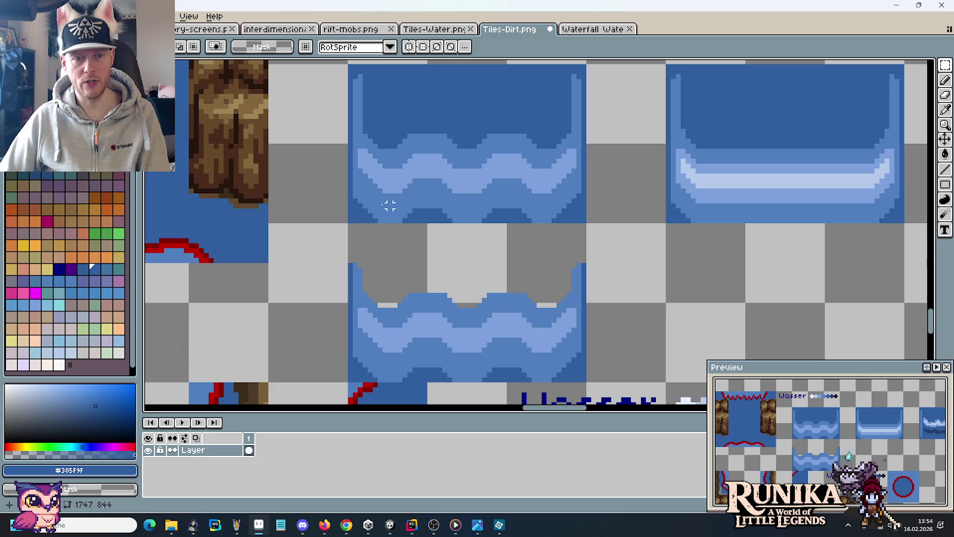
Step: Sample the medium blue from the wave and bring the lower tile into view
scroll(511, 206, "up", 2)
key("b")
left_click(569, 194, "alt")
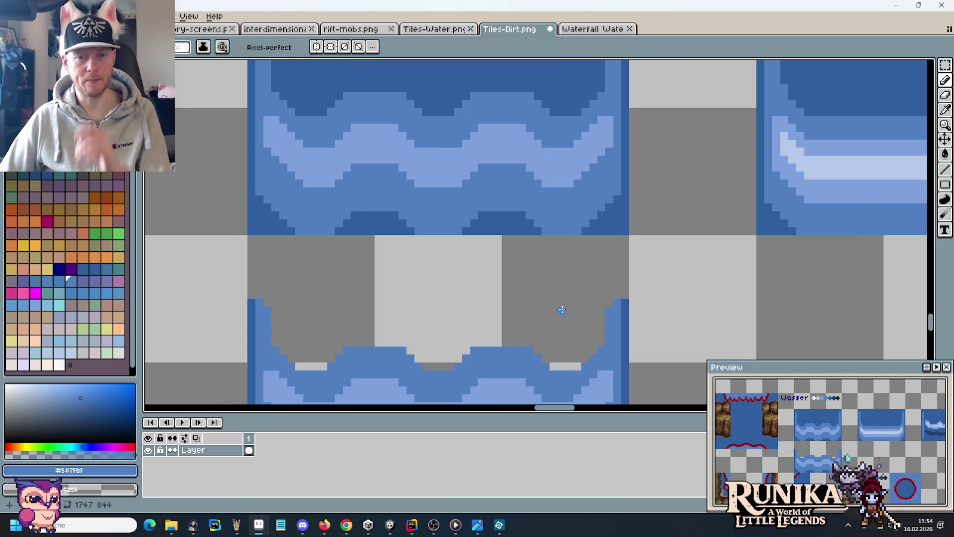
scroll(562, 309, "down", 2)
left_click_drag(551, 297, 559, 235)
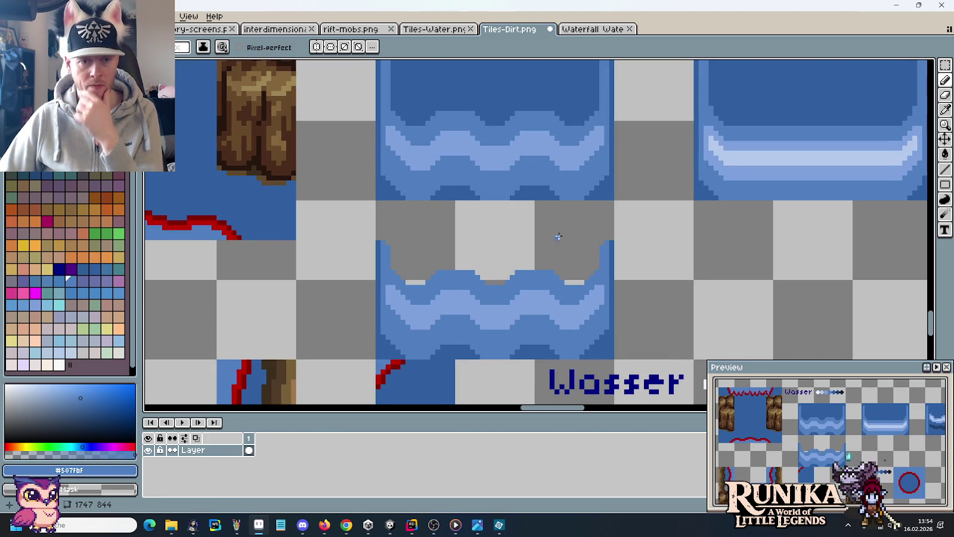
Step: Reselect the lower water tile block and reposition it just beneath the wavy tile
key("m")
left_click_drag(594, 345, 516, 288)
left_click_drag(615, 358, 376, 199)
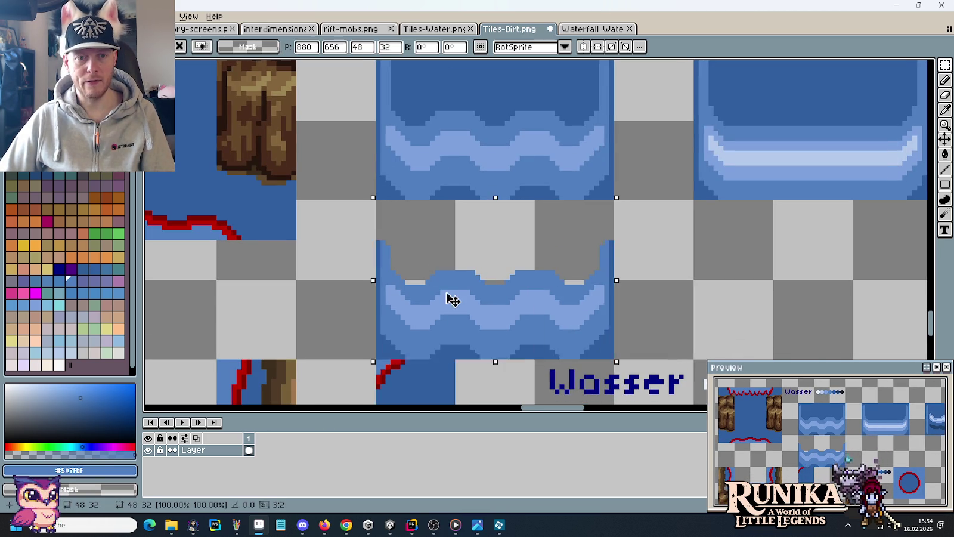
left_click_drag(447, 298, 454, 241)
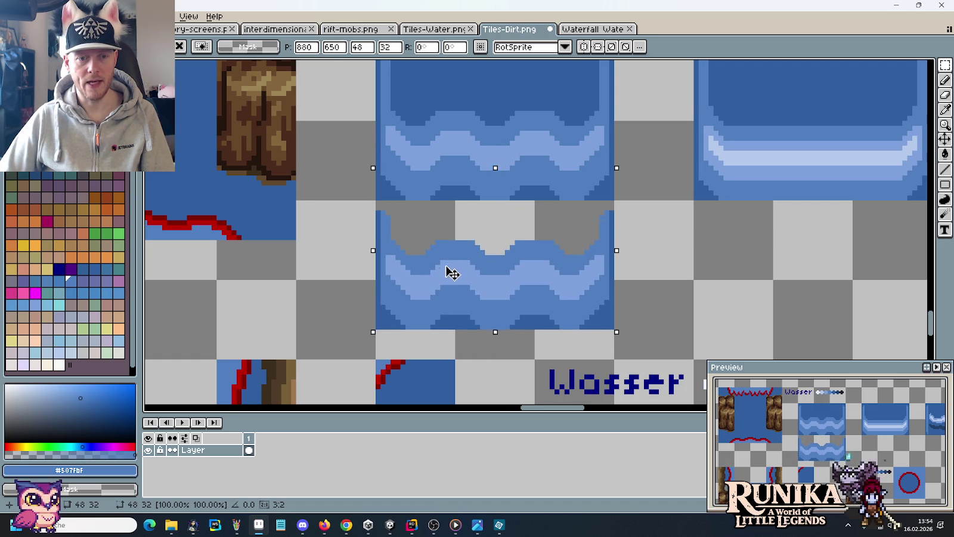
left_click_drag(453, 242, 453, 268)
scroll(520, 331, "down", 5)
scroll(521, 331, "right", 5)
scroll(521, 331, "down", 1)
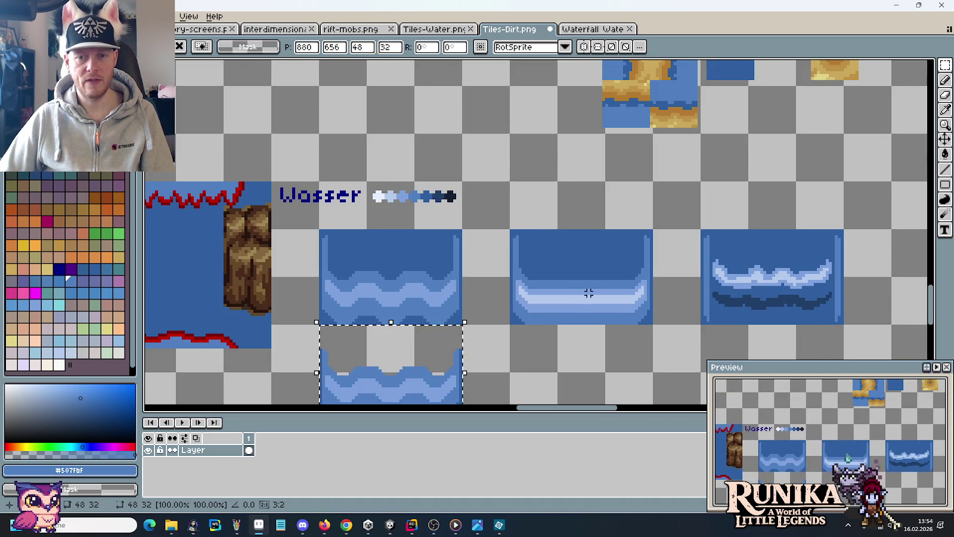
Step: Stack the plain water tile directly beneath the foam tile
scroll(589, 292, "down", 1)
scroll(570, 256, "right", 5)
scroll(422, 213, "up", 2)
mouse_move(506, 264)
left_mouse_down()
mouse_move(607, 228)
mouse_move(604, 178)
left_mouse_up()
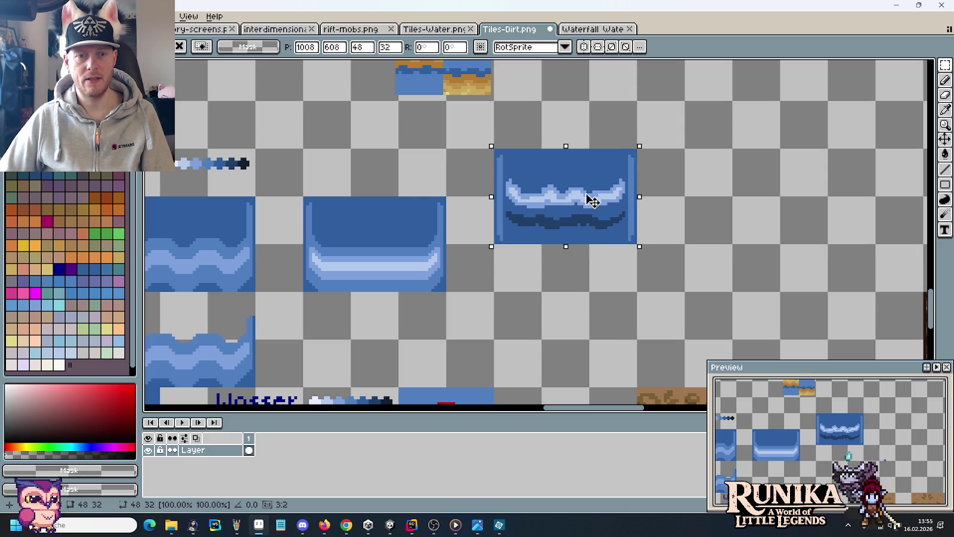
left_click_drag(452, 296, 304, 198)
mouse_move(357, 250)
left_mouse_down()
mouse_move(555, 325)
mouse_move(731, 205)
mouse_move(532, 321)
mouse_move(537, 300)
mouse_move(528, 324)
left_mouse_up()
Step: Reposition the stacked pair and move the cut-off wave piece up beside the wavy tile
left_click_drag(504, 162, 600, 358)
left_click_drag(494, 336, 519, 298)
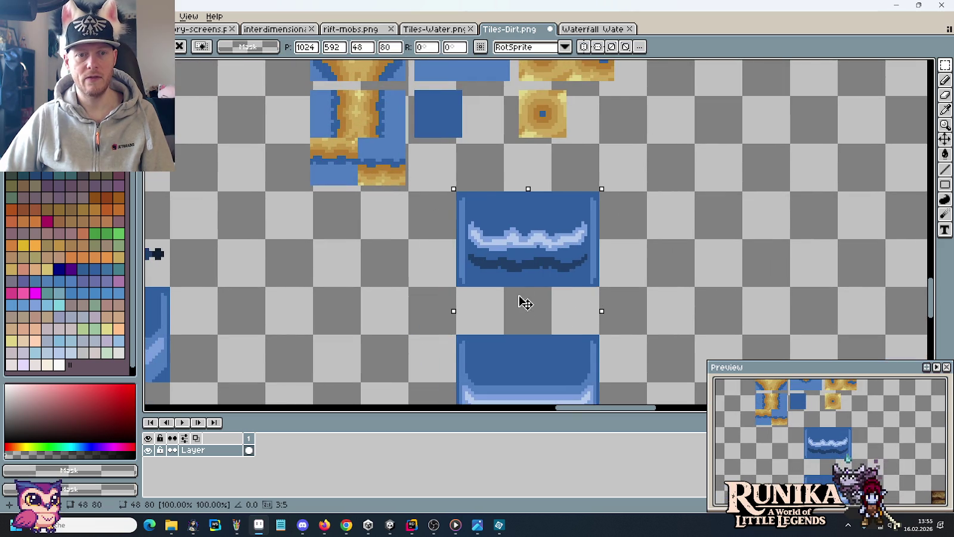
left_click_drag(409, 311, 649, 155)
mouse_move(417, 304)
left_mouse_down()
mouse_move(304, 266)
mouse_move(526, 161)
left_mouse_up()
left_click(436, 182)
mouse_move(426, 185)
left_mouse_down()
mouse_move(513, 285)
mouse_move(449, 235)
left_mouse_up()
scroll(368, 257, "up", 1)
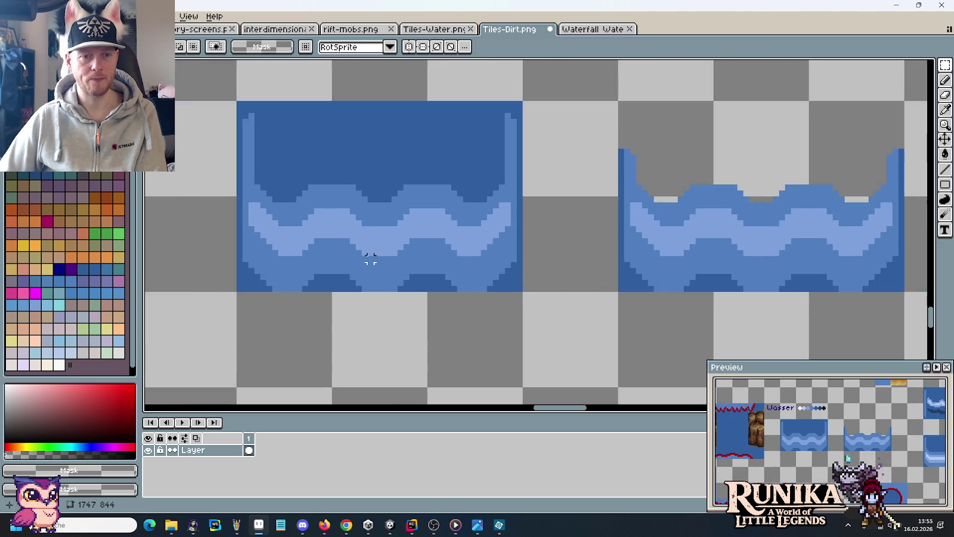
Step: Shift the whole tile group slightly left and down
scroll(365, 260, "up", 1)
scroll(364, 261, "up", 1)
scroll(463, 335, "up", 1)
left_click_drag(463, 334, 448, 236)
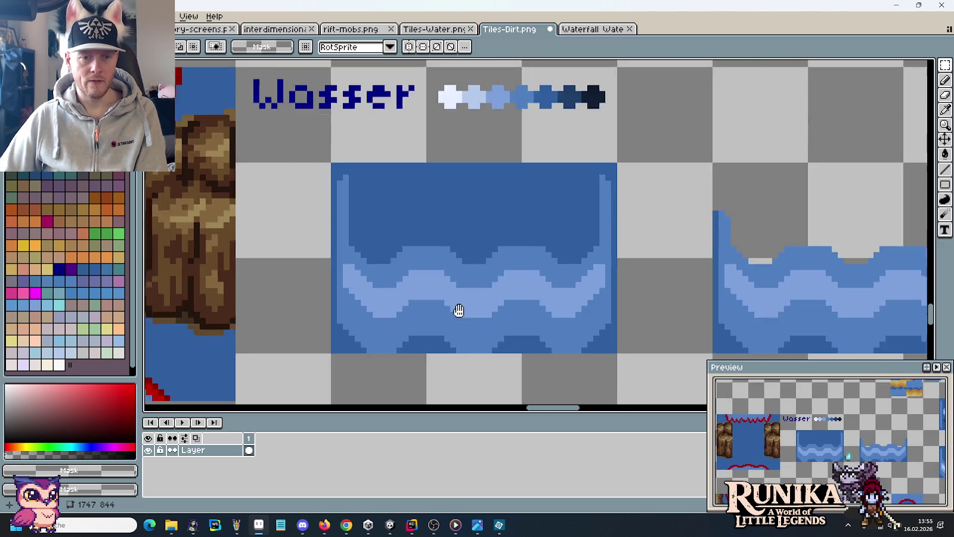
left_click(946, 80)
scroll(521, 172, "down", 1)
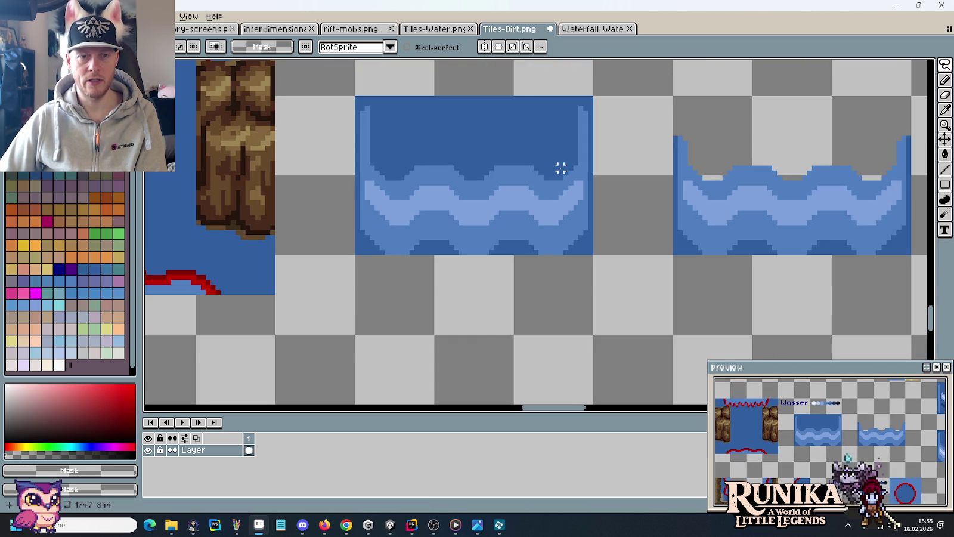
key("m")
scroll(564, 215, "down", 2)
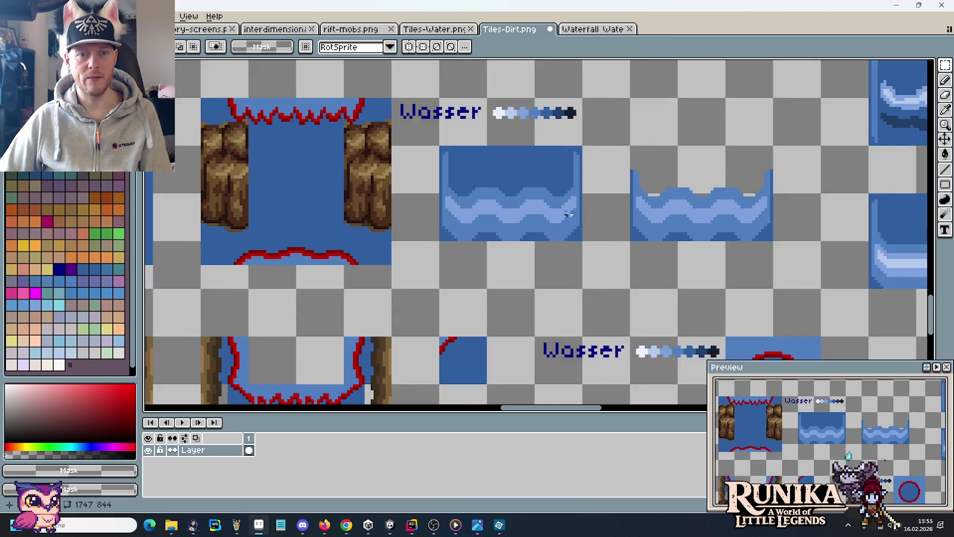
scroll(570, 210, "down", 3)
scroll(567, 270, "down", 3)
scroll(372, 146, "left", 3)
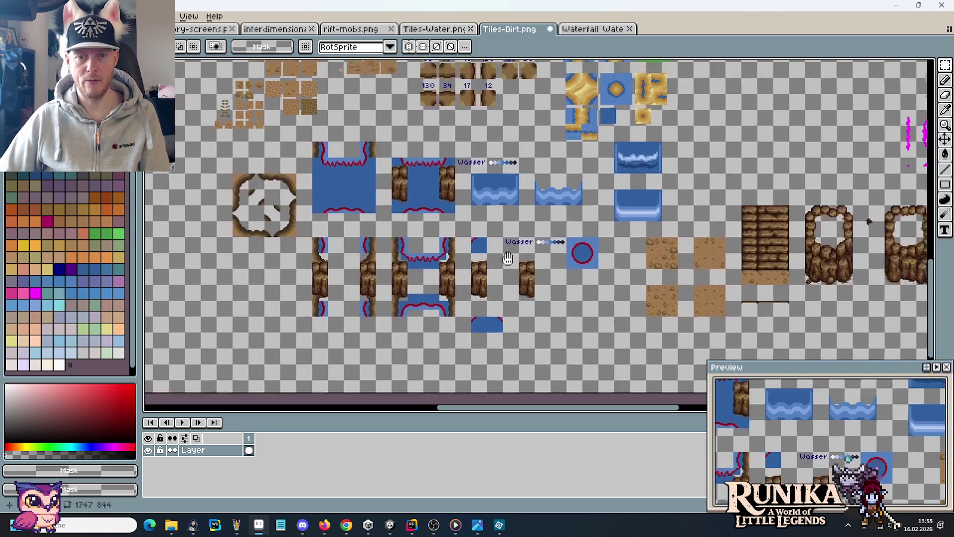
left_click_drag(345, 107, 713, 317)
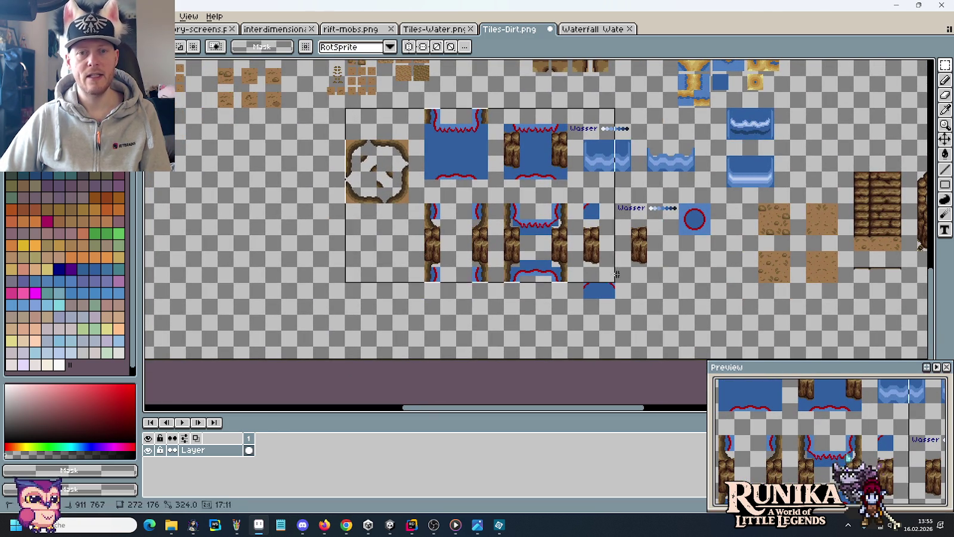
left_click_drag(649, 261, 538, 307)
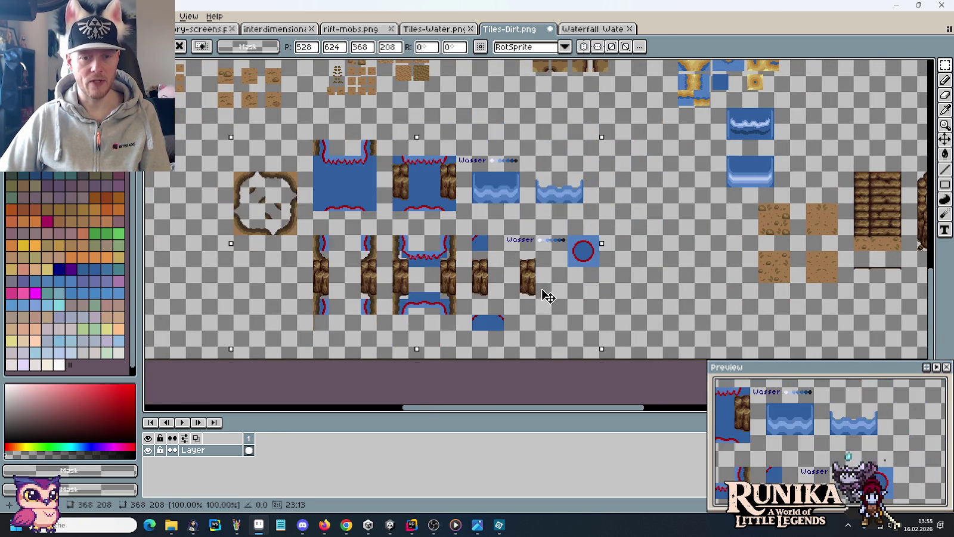
Step: Move the stacked 48x80 foam and water pair into the Wasser row beside the wave tiles
left_click_drag(728, 109, 775, 188)
mouse_move(756, 152)
left_mouse_down()
mouse_move(645, 279)
mouse_move(647, 234)
left_mouse_up()
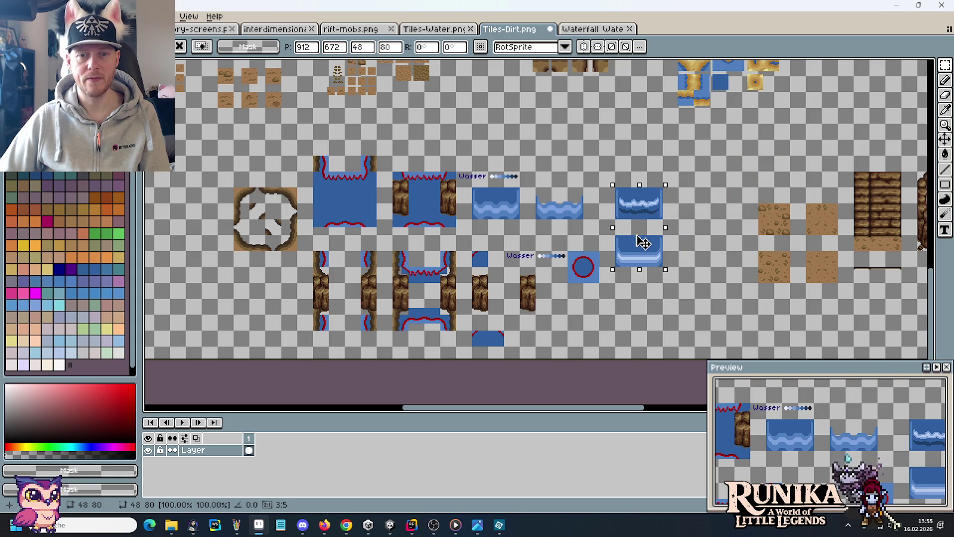
key("ctrl+d")
scroll(544, 177, "up", 2)
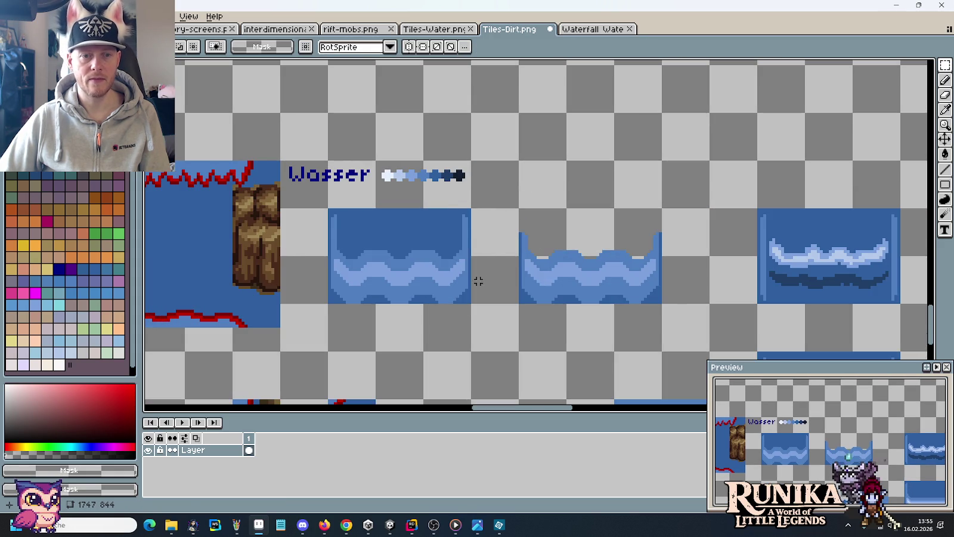
left_click_drag(471, 303, 327, 208)
Step: Nudge the wavy water tile up and deselect it
mouse_move(366, 239)
left_mouse_down()
mouse_move(399, 310)
mouse_move(409, 143)
left_mouse_up()
key("ctrl+d")
scroll(584, 224, "up", 2)
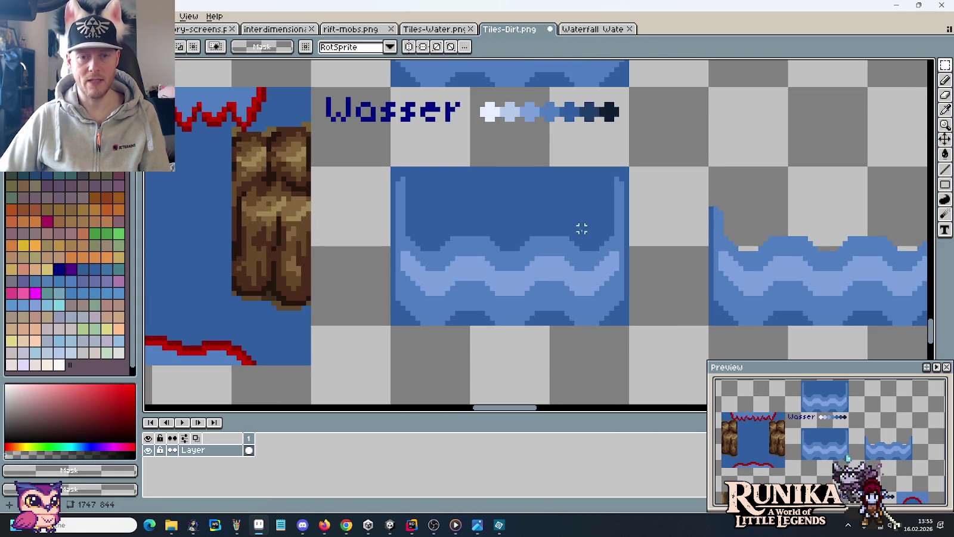
mouse_move(945, 66)
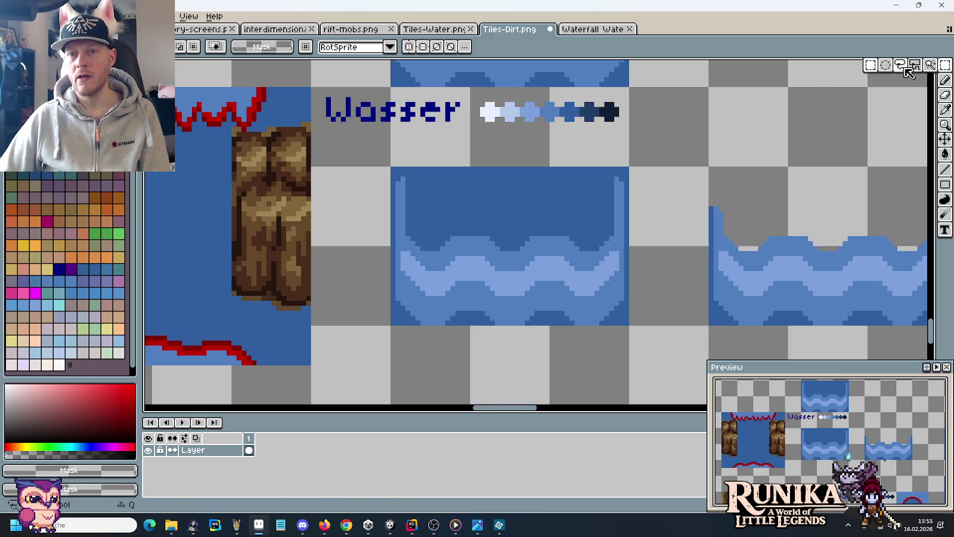
Step: Lasso the wave bands and shift them down so the foam strip disappears
left_click(904, 67)
scroll(569, 286, "up", 2)
mouse_move(356, 308)
left_mouse_down()
mouse_move(300, 220)
mouse_move(362, 245)
mouse_move(411, 234)
mouse_move(458, 254)
mouse_move(510, 237)
mouse_move(609, 241)
mouse_move(636, 229)
mouse_move(605, 298)
mouse_move(558, 279)
mouse_move(469, 301)
mouse_move(422, 277)
mouse_move(358, 305)
left_mouse_up()
left_click_drag(404, 279, 404, 299)
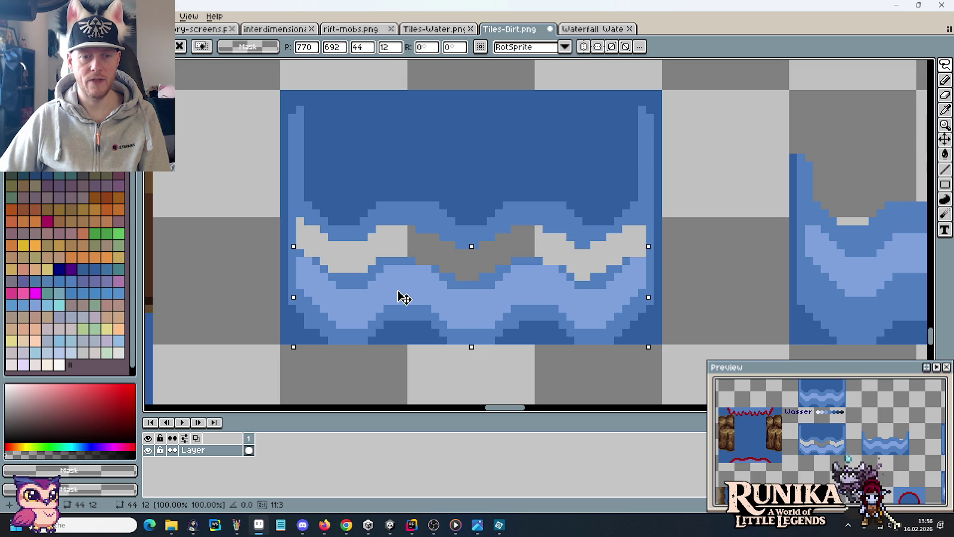
left_click_drag(404, 298, 404, 292)
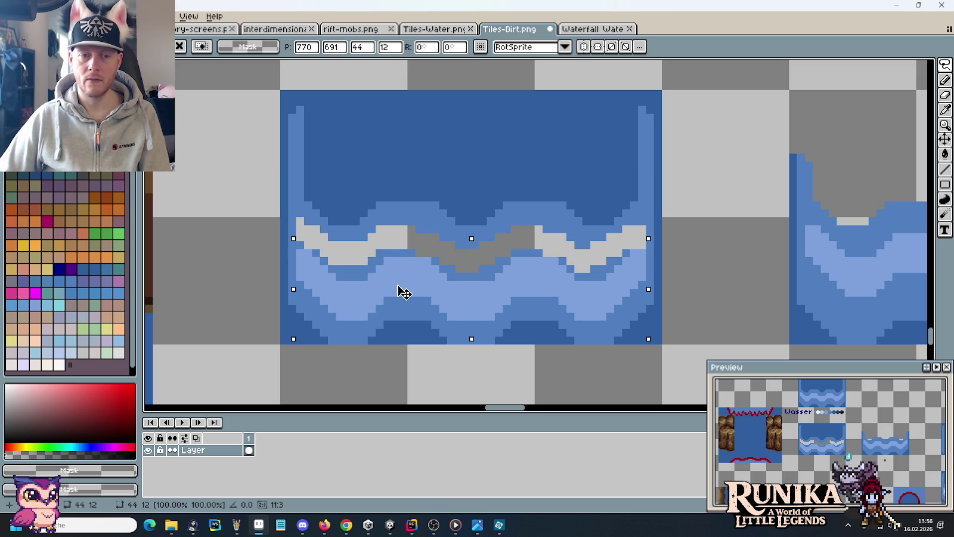
left_click(412, 212)
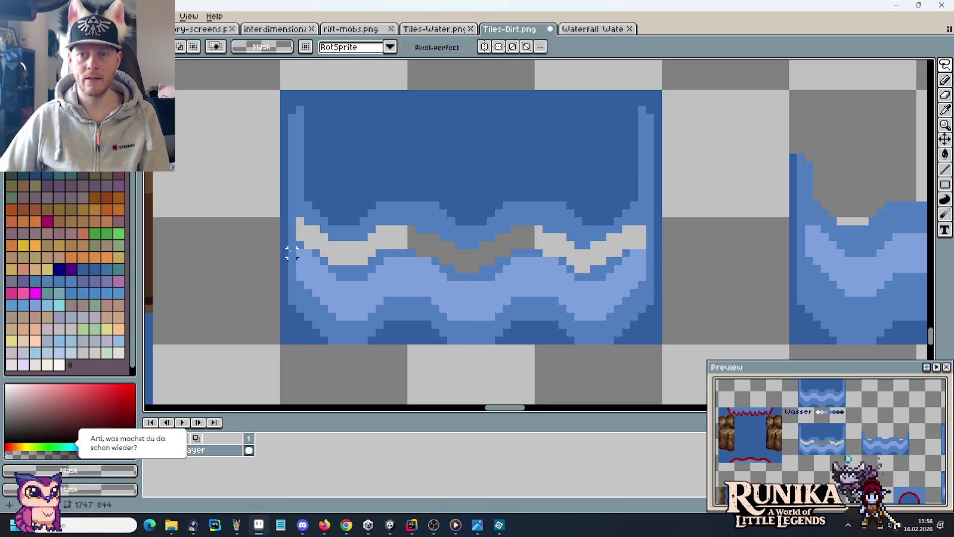
mouse_move(293, 242)
left_mouse_down()
mouse_move(647, 245)
mouse_move(649, 260)
mouse_move(574, 291)
mouse_move(495, 279)
mouse_move(447, 293)
mouse_move(388, 278)
mouse_move(349, 293)
mouse_move(295, 256)
left_mouse_up()
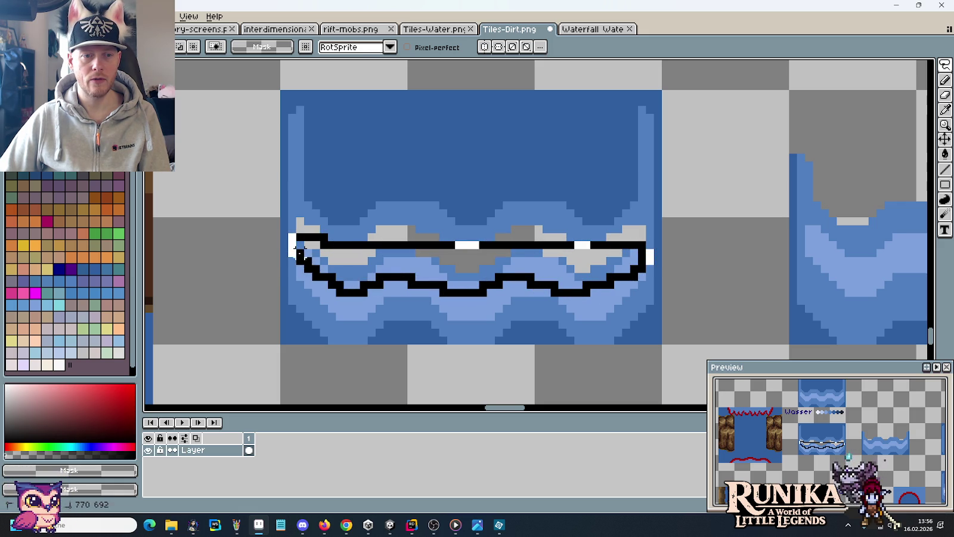
left_click_drag(386, 271, 386, 287)
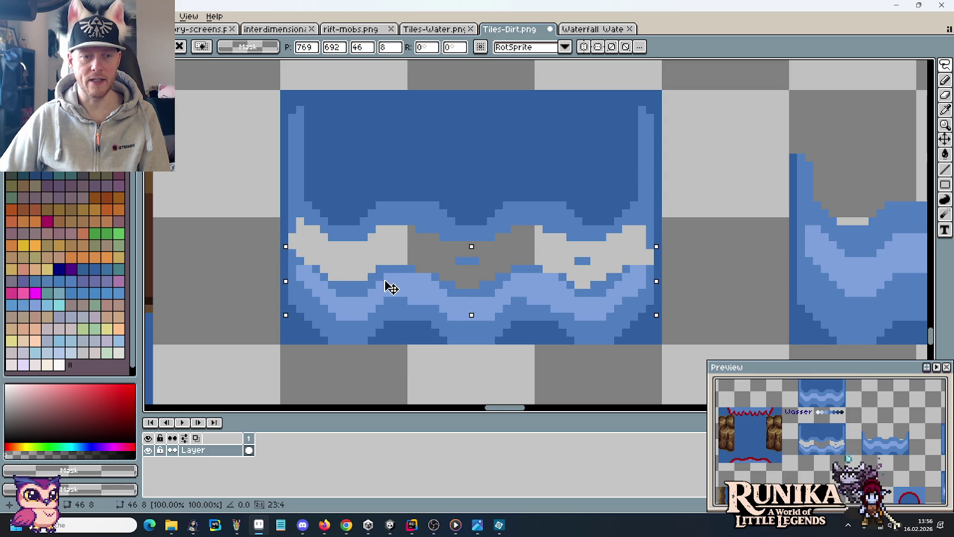
left_click(483, 356)
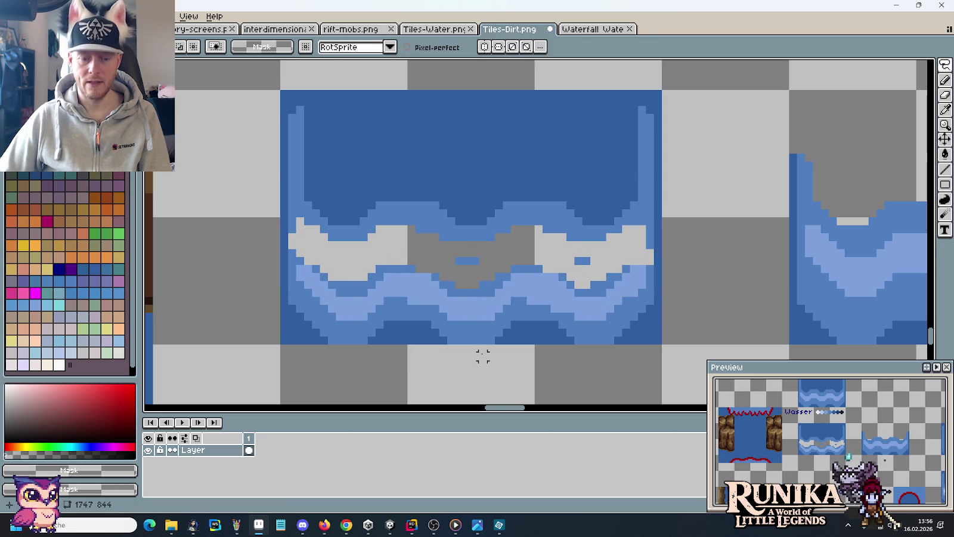
Step: Touch up the wave in mid-blue #507FBF, undoing the stray pixel patches
key("b")
left_click(425, 303, "alt")
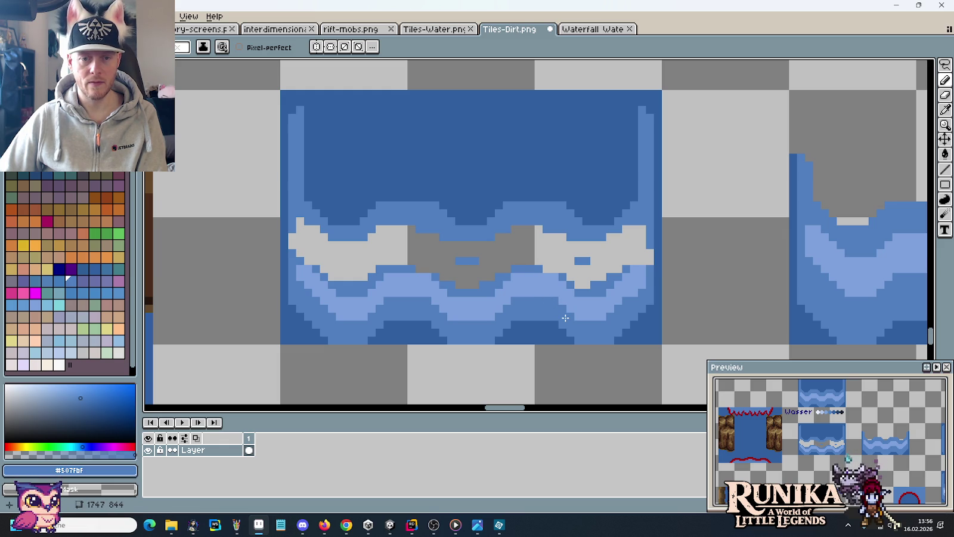
scroll(565, 318, "down", 1)
scroll(566, 318, "down", 1)
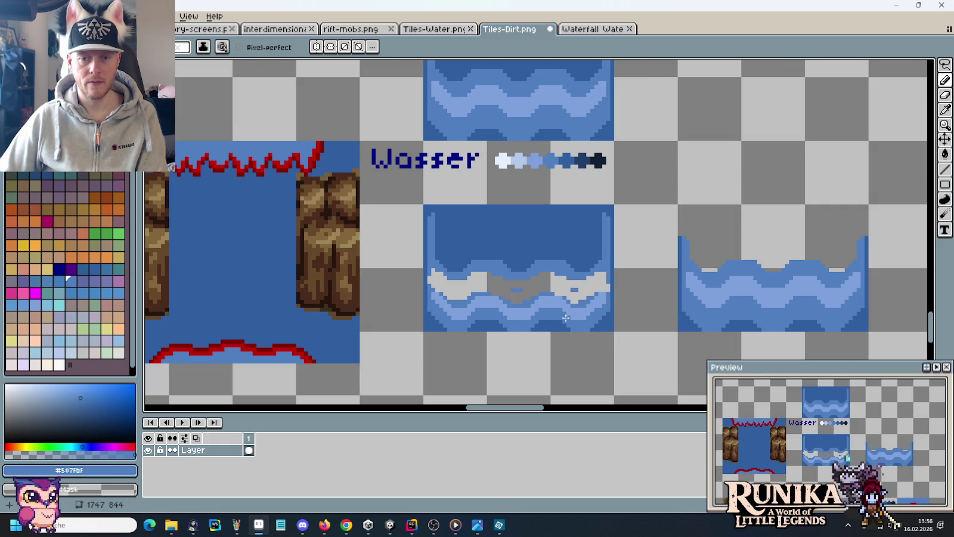
scroll(565, 318, "up", 1)
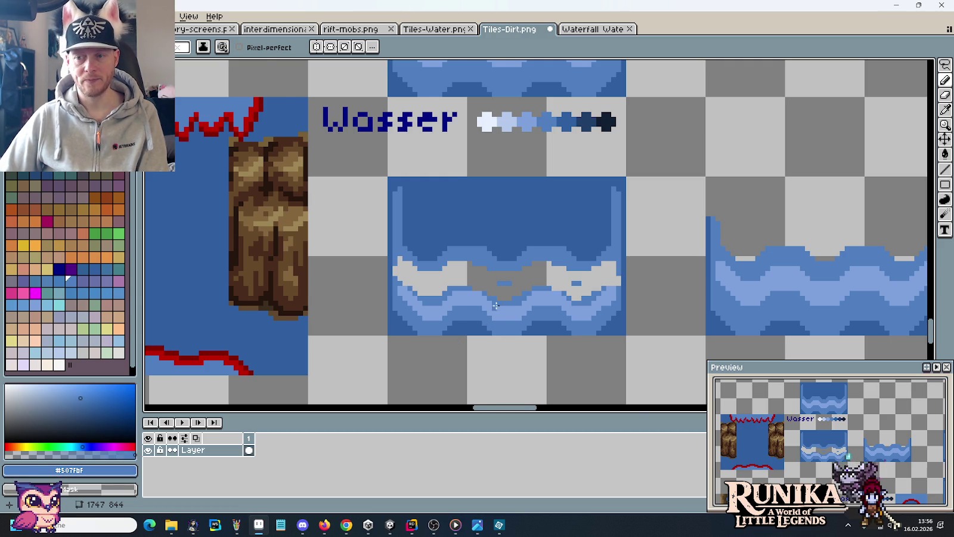
scroll(483, 328, "up", 2)
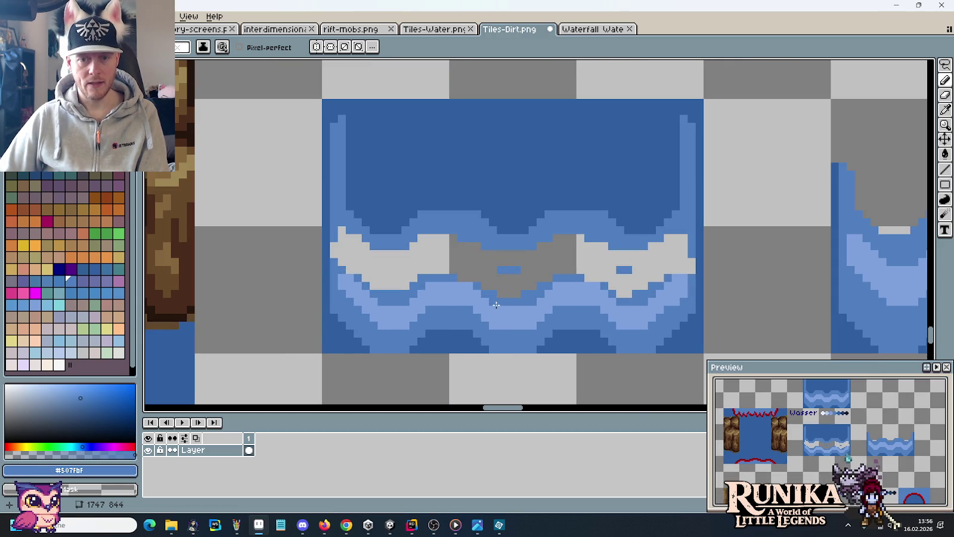
key("ctrl+z")
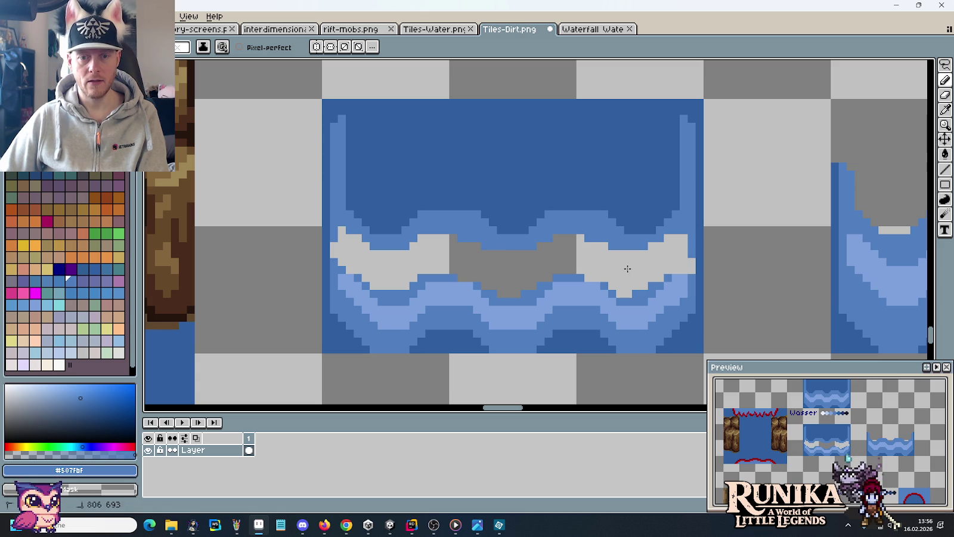
Step: Move the whole water tile down two pixels and drop it
key("m")
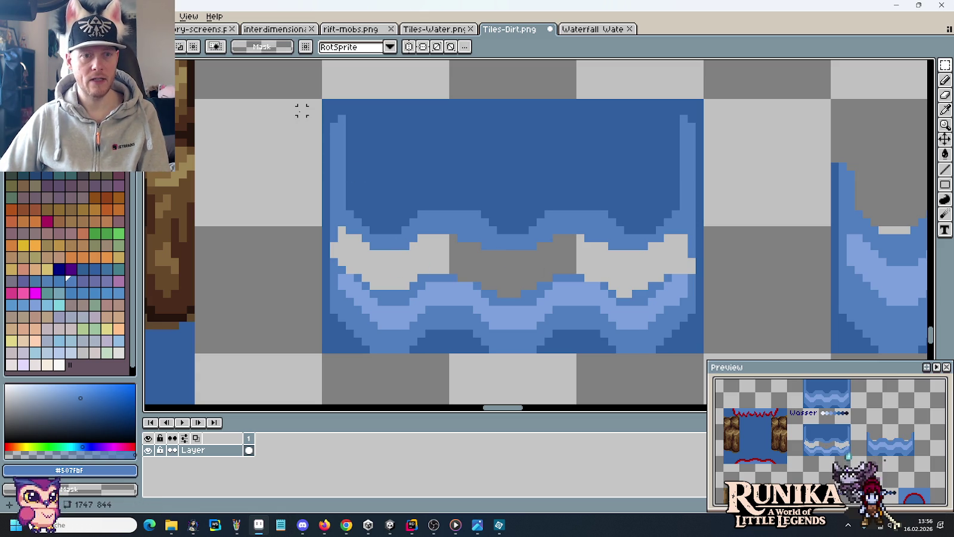
left_click_drag(302, 94, 738, 261)
left_click_drag(688, 197, 698, 238)
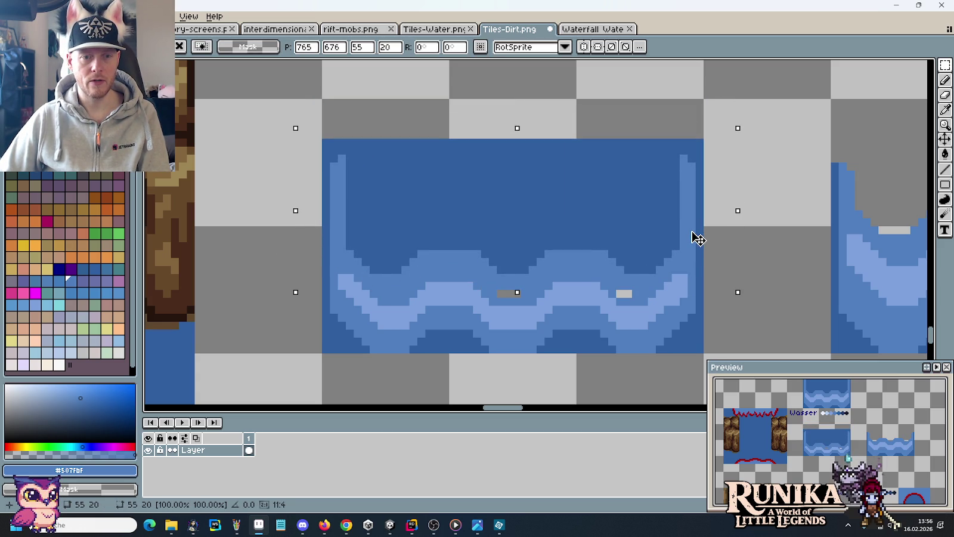
left_click_drag(698, 239, 698, 246)
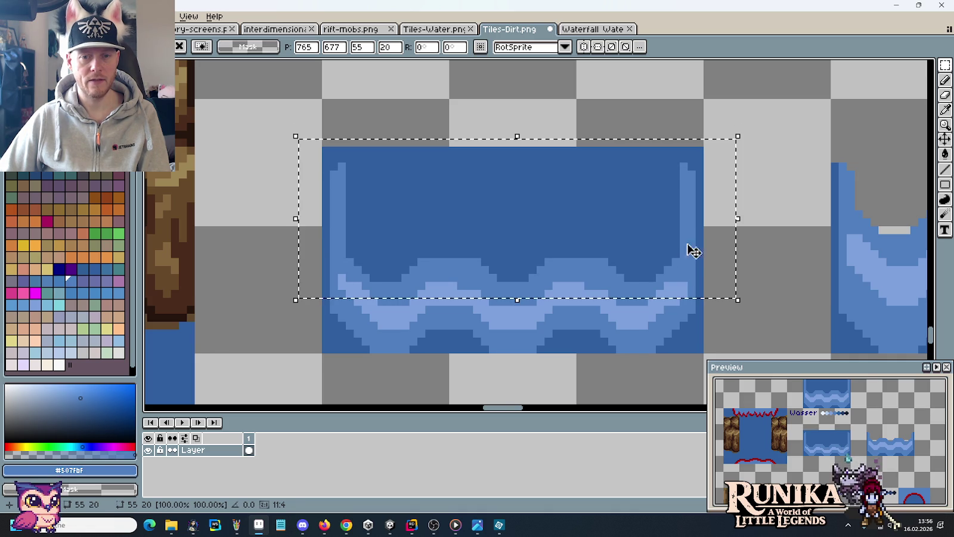
key("ctrl+d")
Step: Sample the light blue #7ca0dc from the tile for painting
key("i")
left_click(611, 293)
key("b")
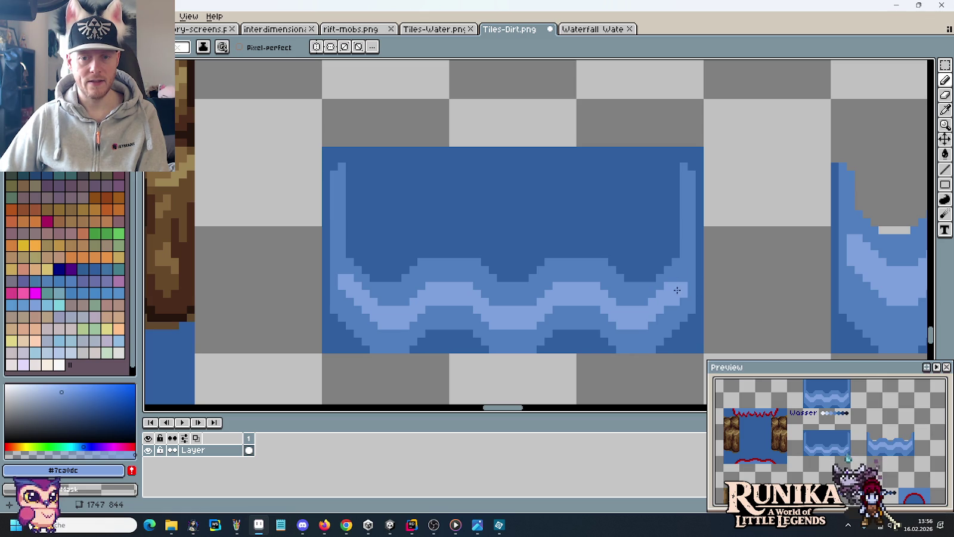
key("alt")
key("alt")
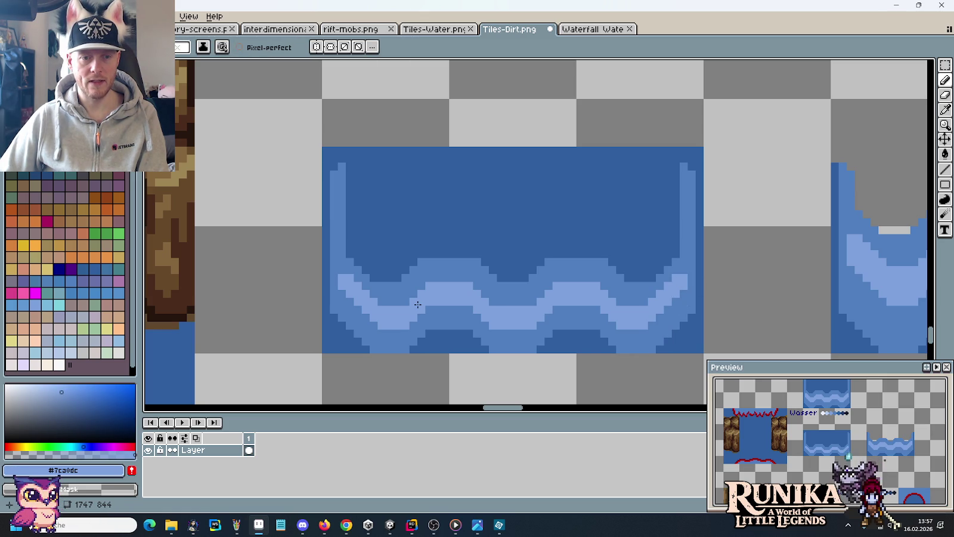
left_click(400, 279, "alt")
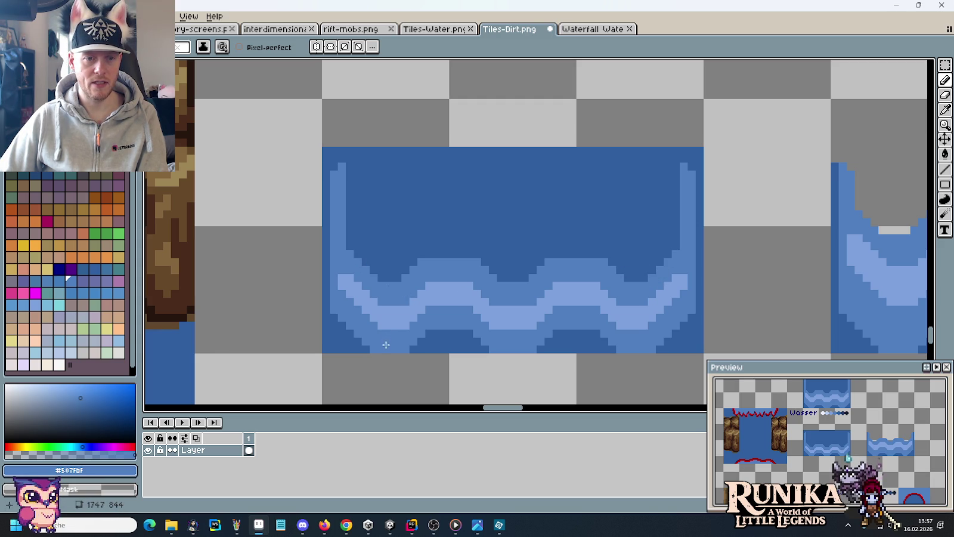
left_click(406, 317, "alt")
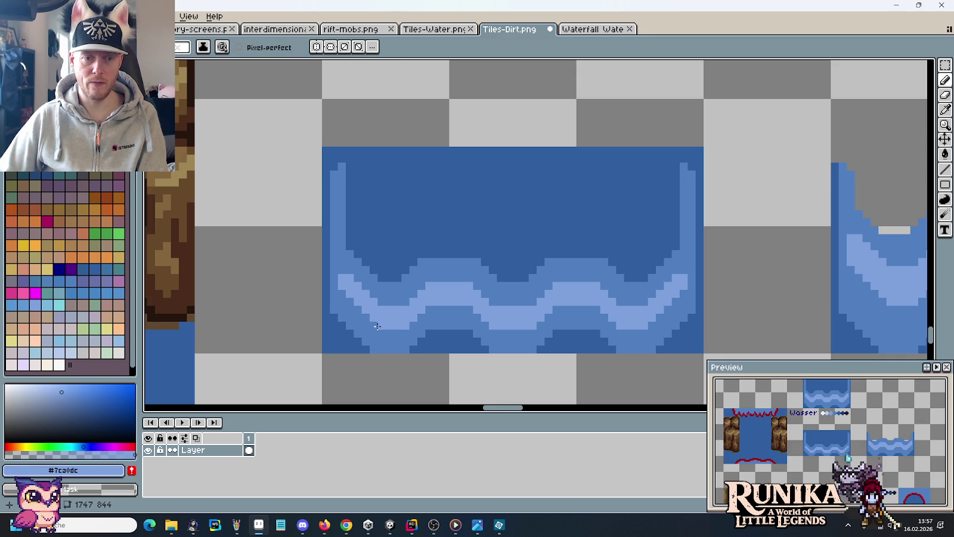
scroll(462, 320, "down", 2)
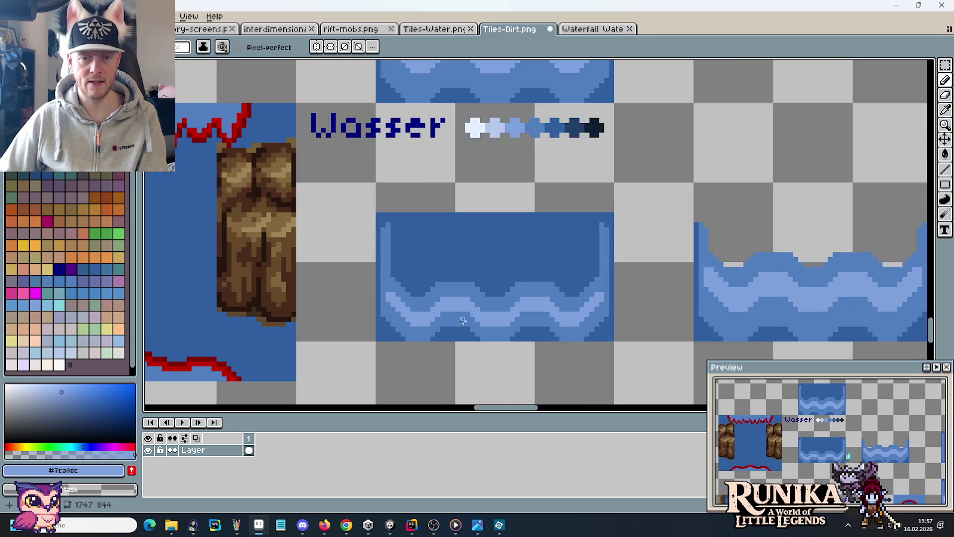
Step: Zoom around the water tile and sample mid blue #507FBF, then dark blue #305F9F
scroll(460, 318, "up", 4)
scroll(571, 265, "down", 2)
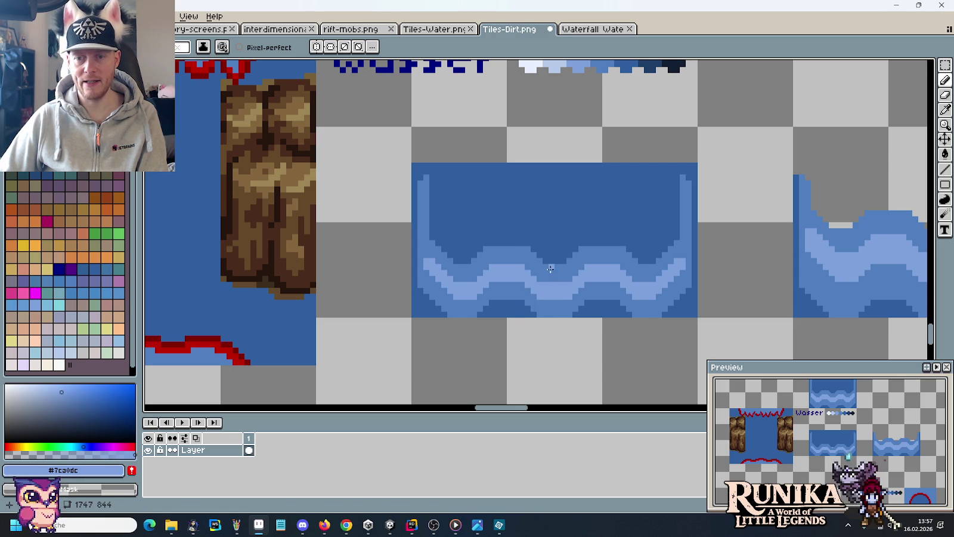
scroll(738, 272, "right", 3)
scroll(507, 272, "up", 3)
scroll(461, 174, "up", 2)
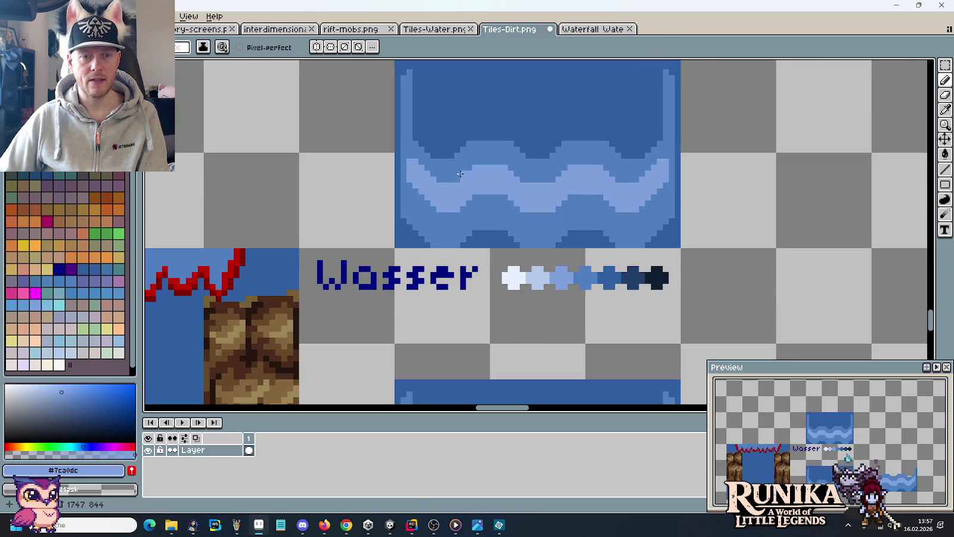
scroll(490, 314, "down", 2)
scroll(478, 293, "up", 1)
left_click(455, 268, "alt")
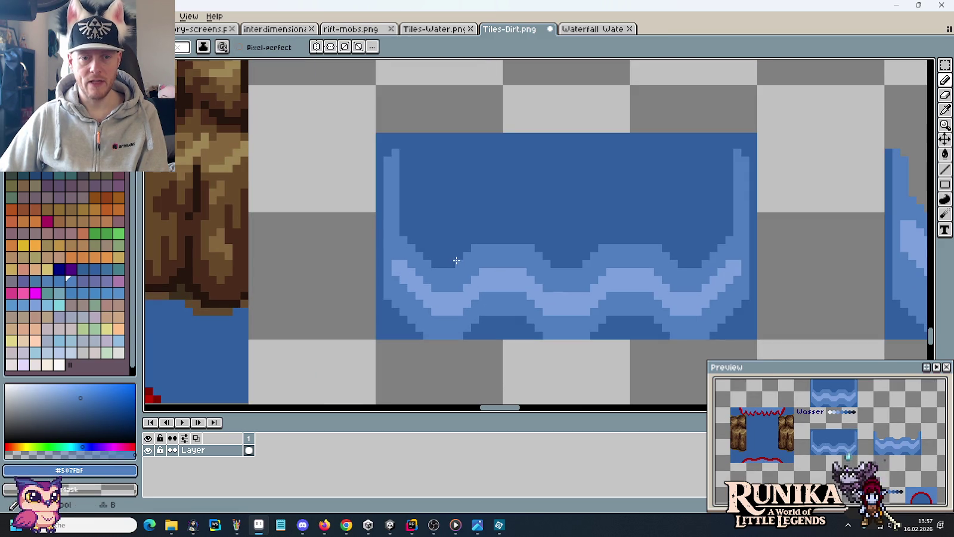
left_click(456, 263, "alt")
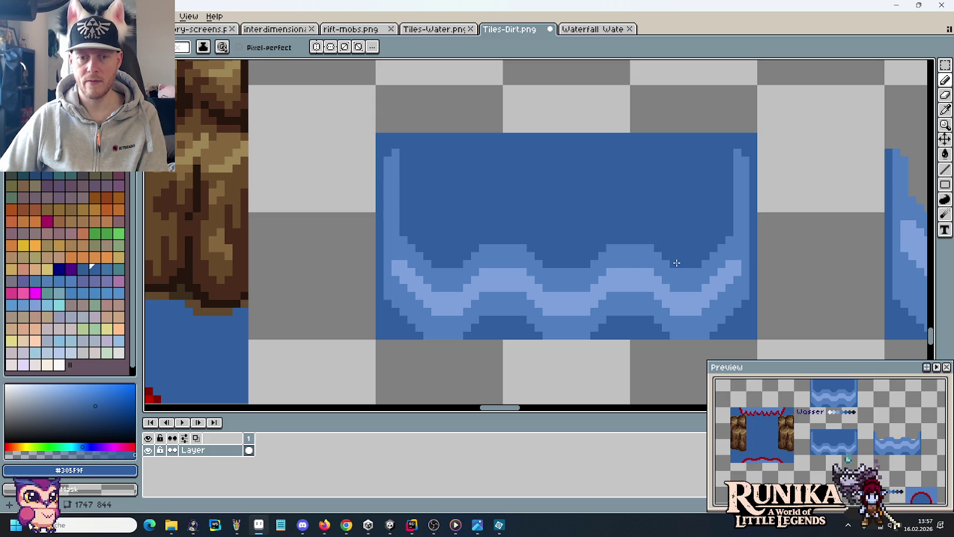
Step: Re-sample mid blue #507FBF and draw a short stroke along the lower wave
scroll(695, 260, "down", 2)
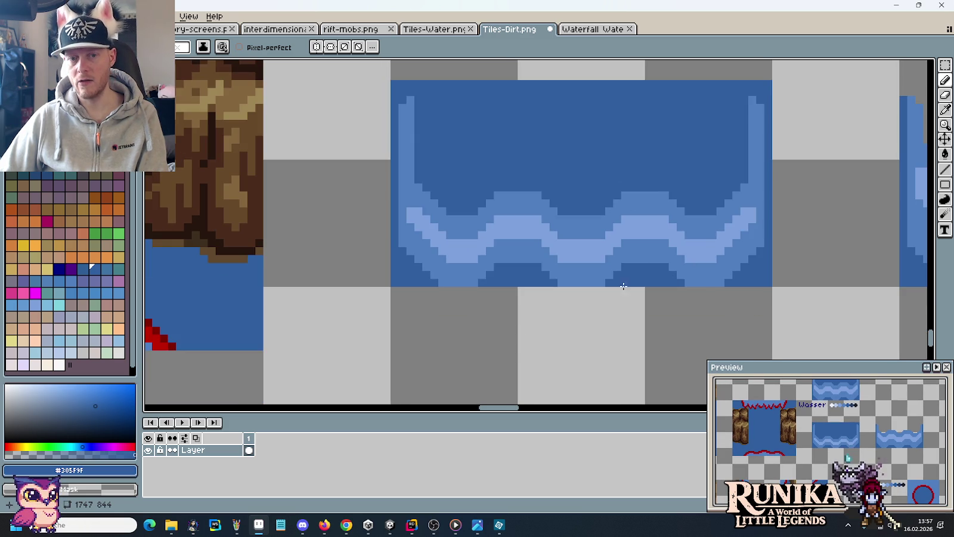
scroll(676, 290, "down", 2)
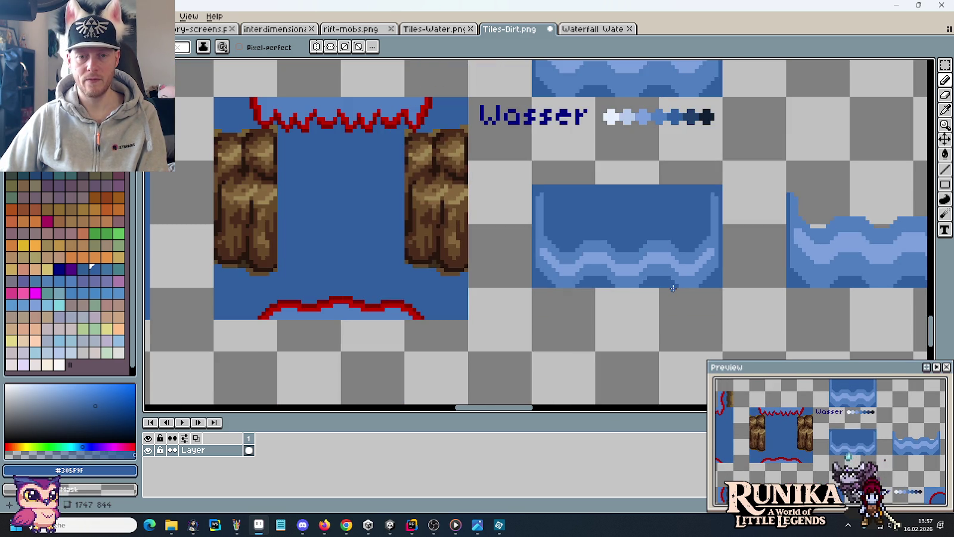
scroll(618, 258, "up", 1)
scroll(618, 257, "up", 1)
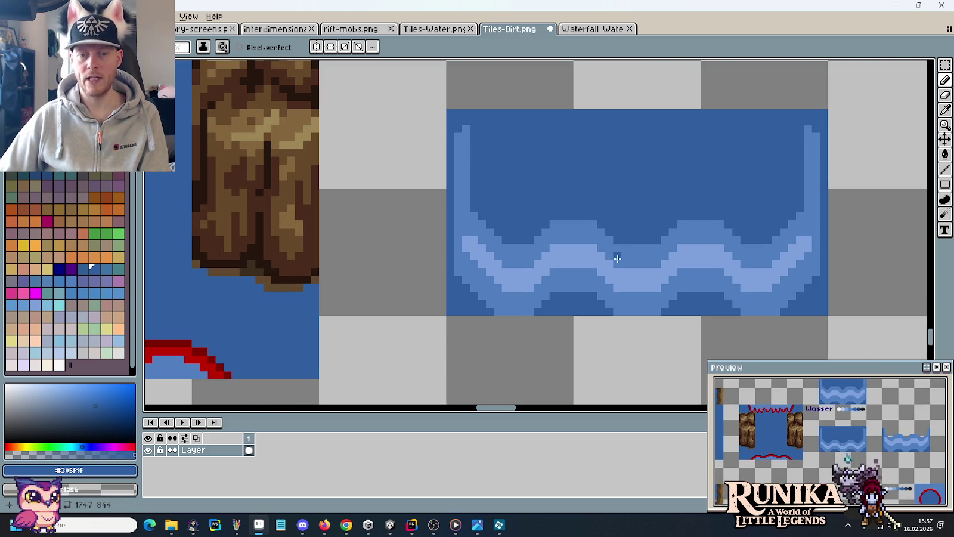
left_click(621, 251, "alt")
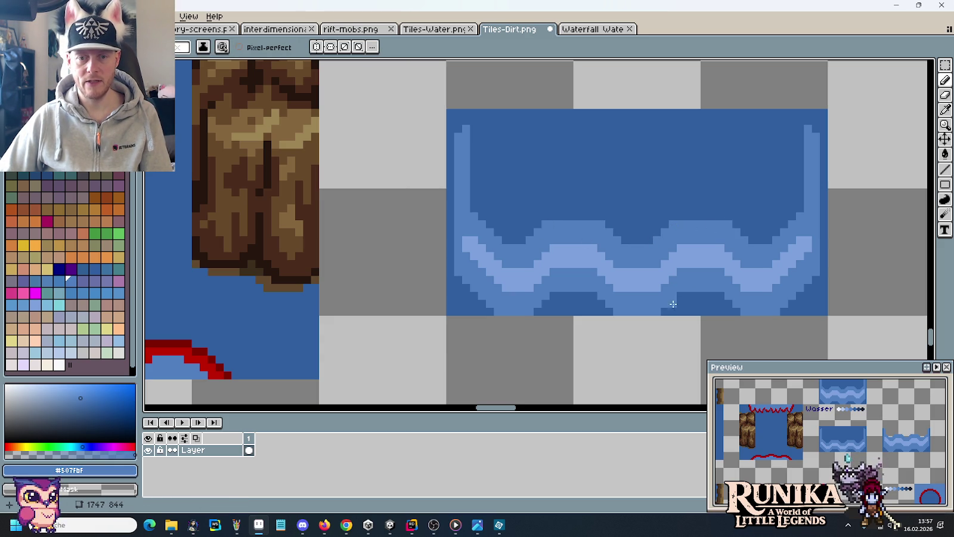
left_click_drag(665, 304, 680, 297)
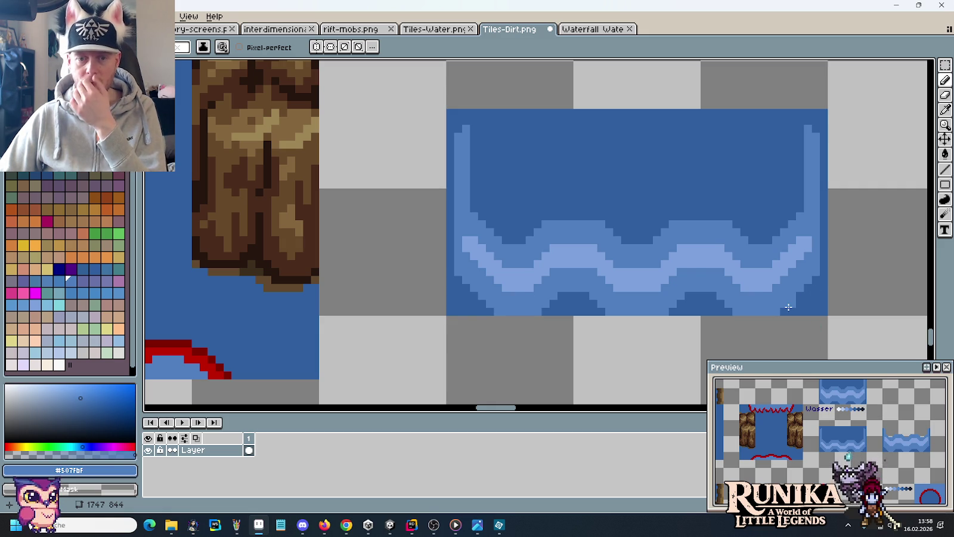
Step: Sample #507FBF, then pale blue #7CA0DC, from the lower water tile and switch to the Rectangular Marquee
scroll(671, 292, "down", 2)
scroll(671, 292, "down", 2)
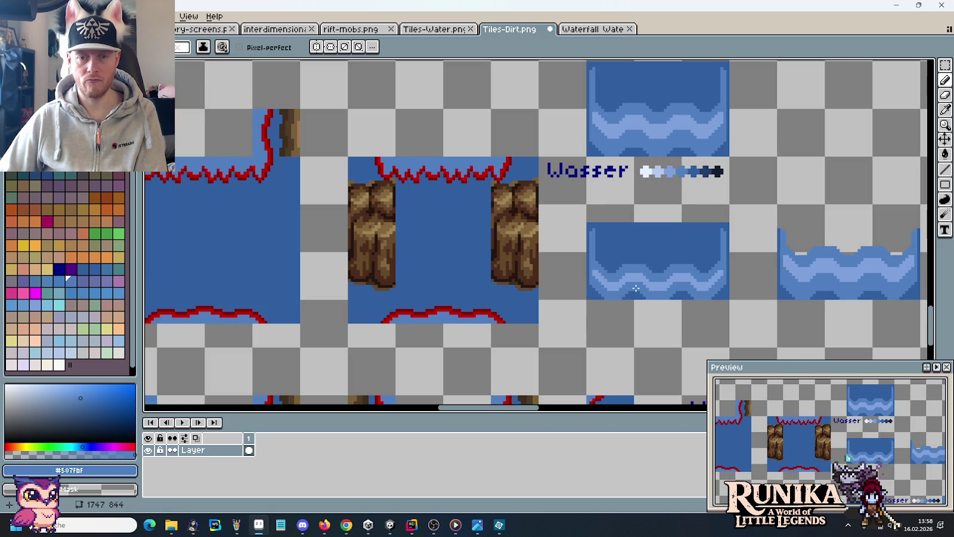
scroll(617, 279, "up", 1)
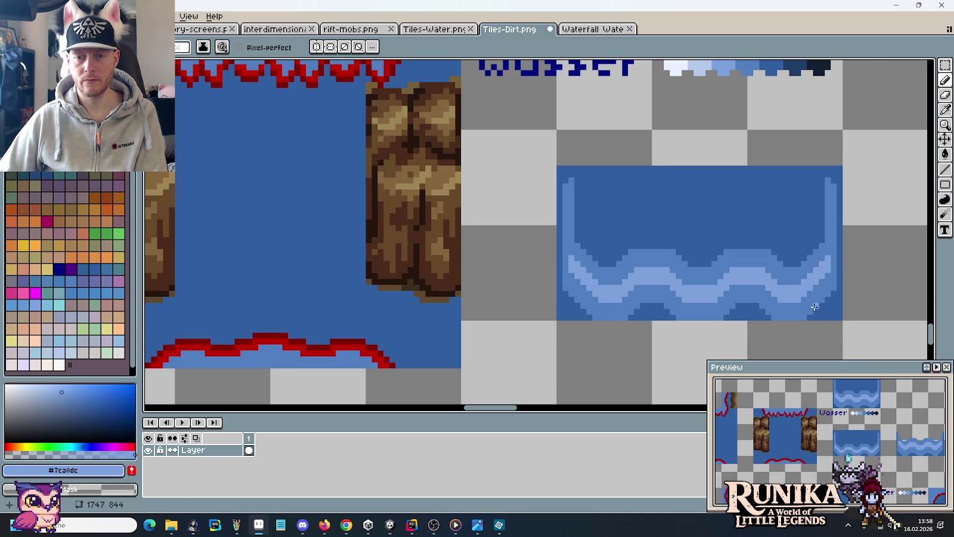
left_click(829, 278, "alt")
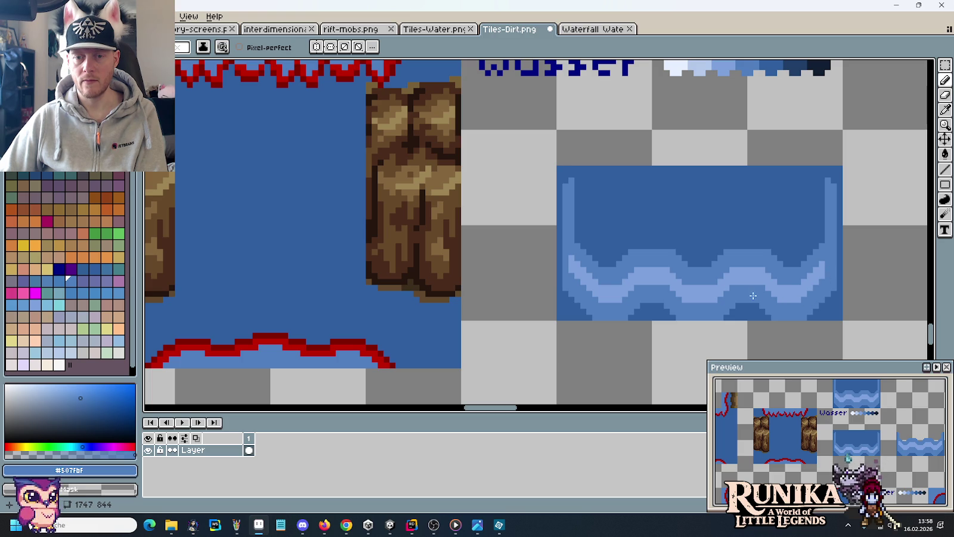
left_click(827, 273, "alt")
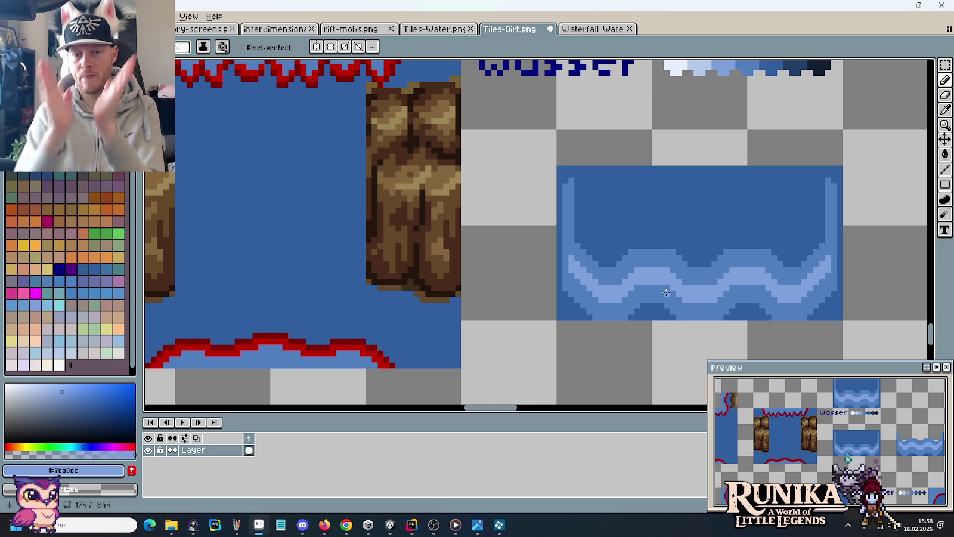
key("m")
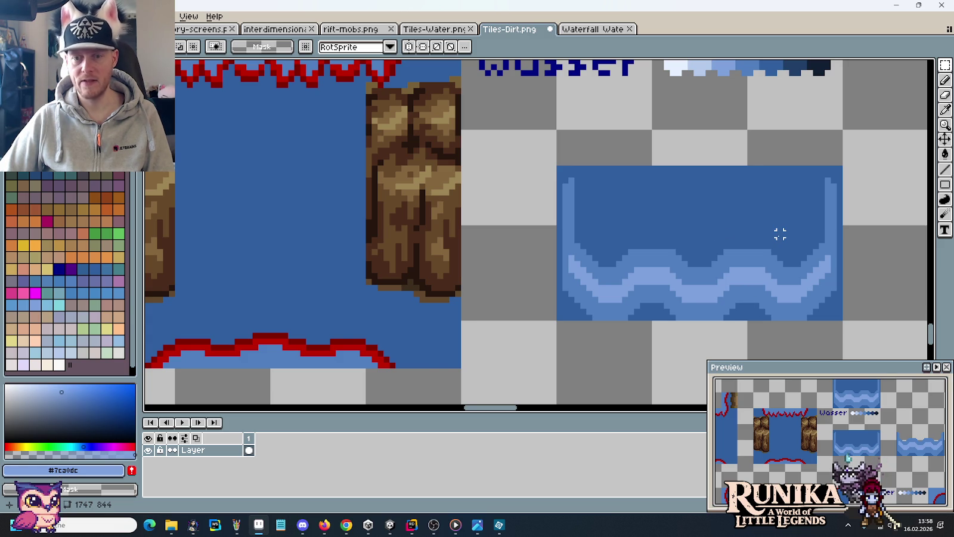
Step: Zoom and pan across the sheet to inspect the dirt tiles
scroll(780, 234, "down", 1)
scroll(779, 235, "down", 1)
scroll(779, 236, "down", 1)
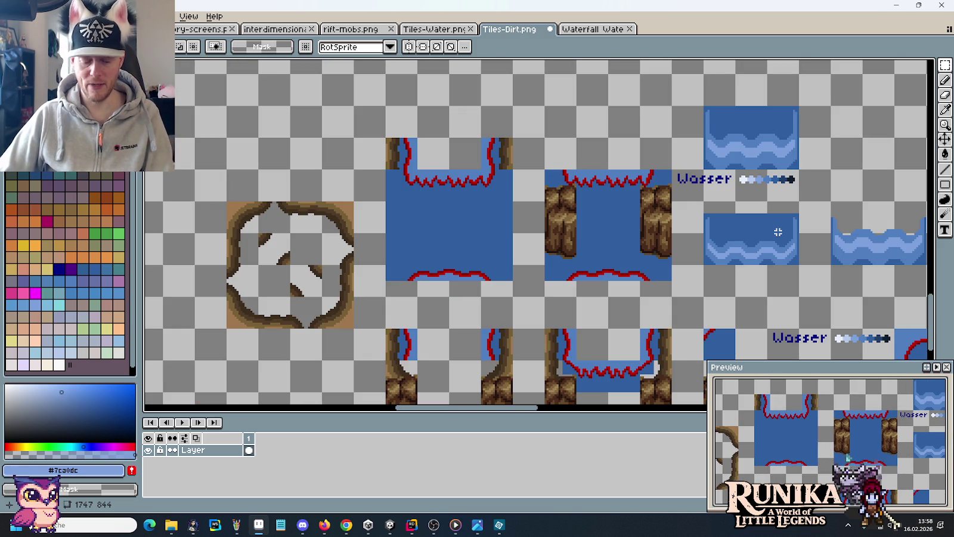
left_click_drag(788, 268, 707, 258)
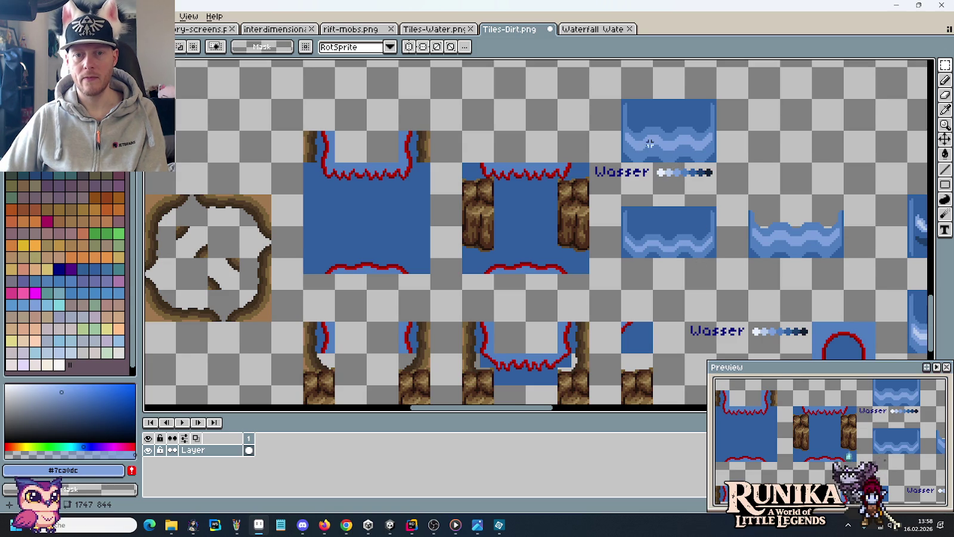
scroll(650, 143, "up", 3)
scroll(639, 160, "up", 2)
scroll(636, 169, "up", 1)
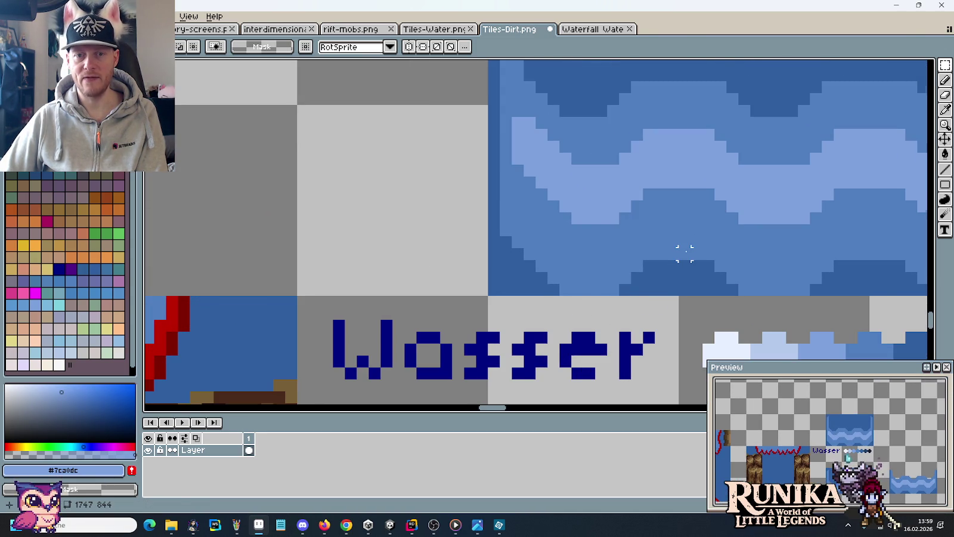
scroll(683, 251, "down", 2)
scroll(645, 251, "down", 5)
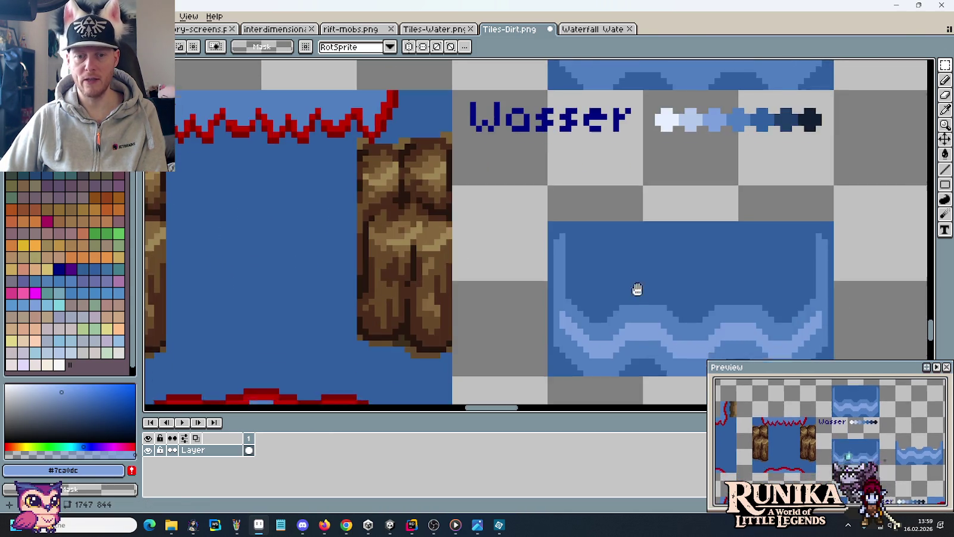
scroll(638, 256, "up", 1)
scroll(638, 232, "up", 1)
Step: Bring the water tile back into view and sample its darkest blue #305F9F
left_click_drag(639, 207, 639, 287)
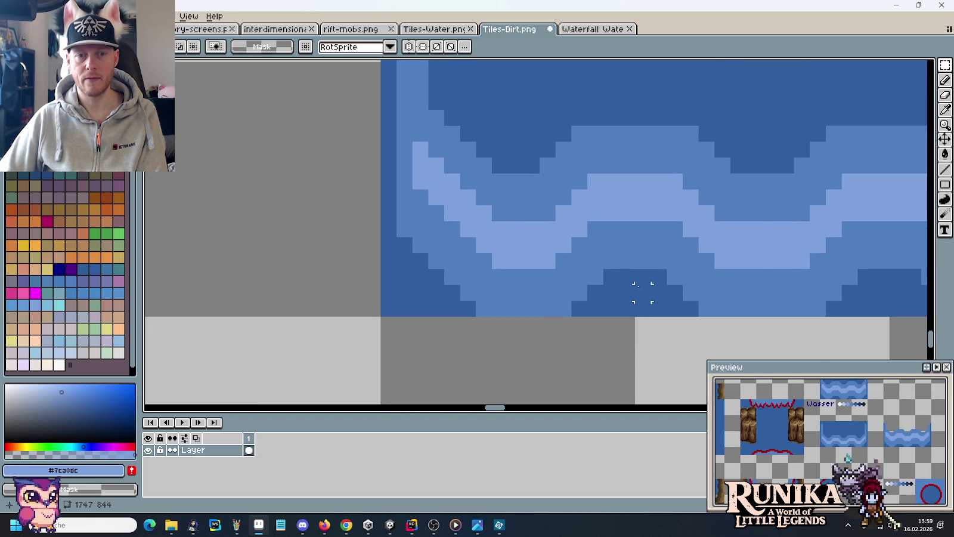
scroll(639, 285, "down", 1)
key("i")
left_click(590, 215)
scroll(591, 216, "up", 1)
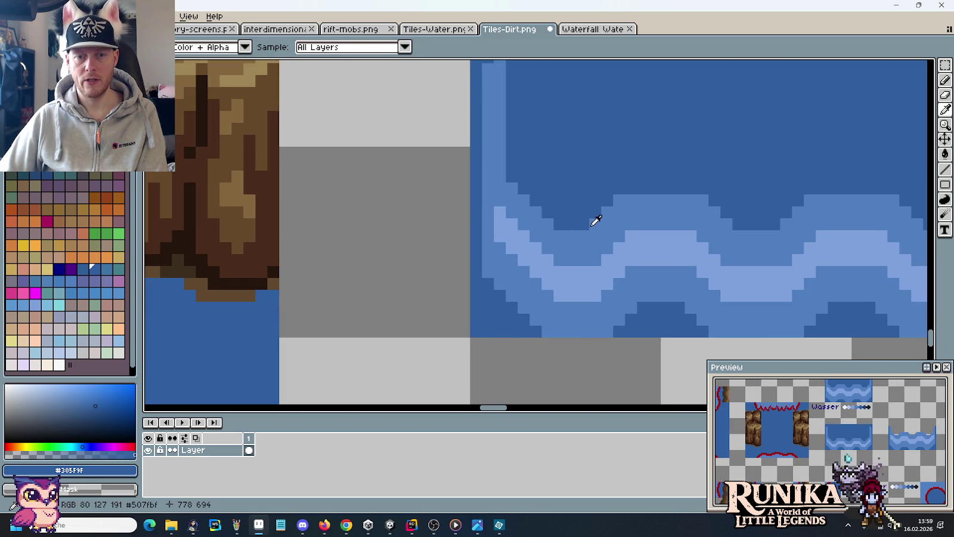
key("b")
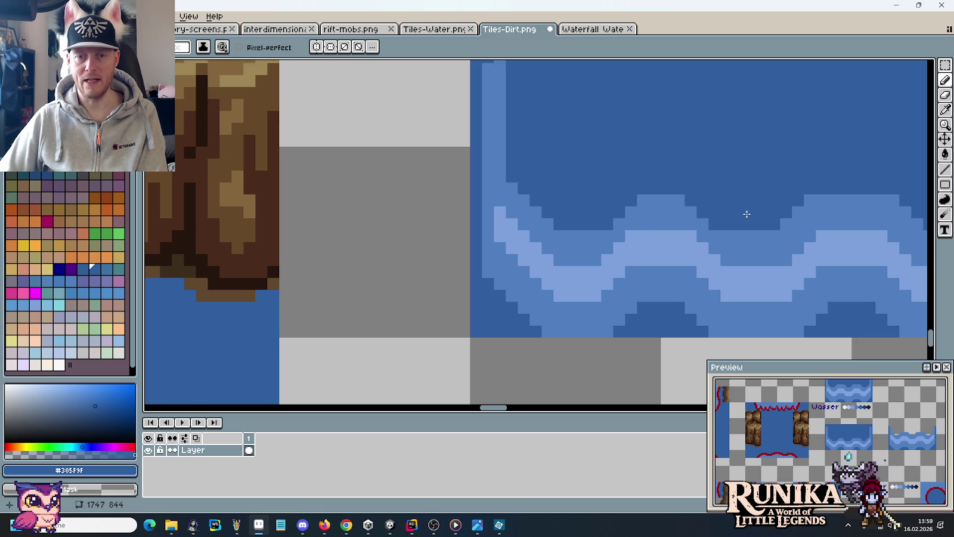
scroll(747, 214, "down", 2)
key("v")
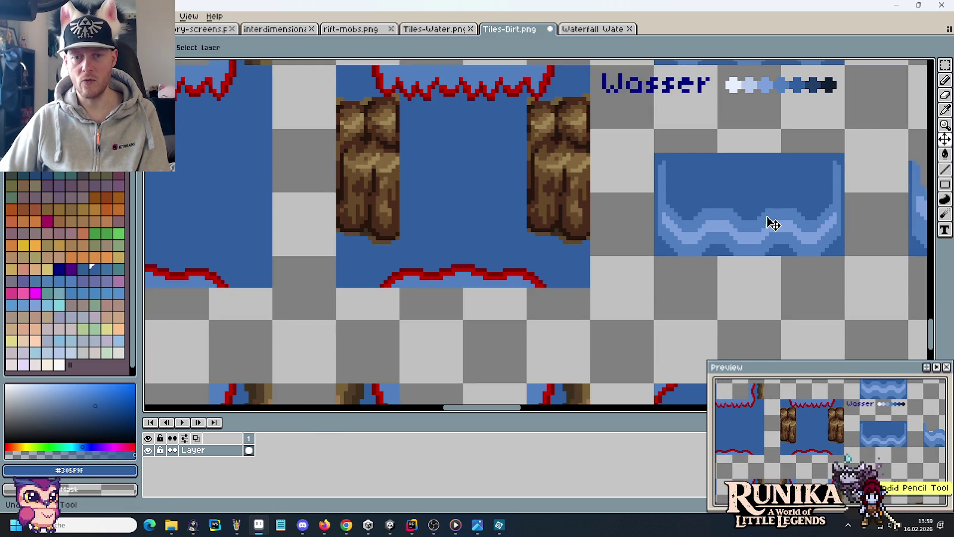
key("b")
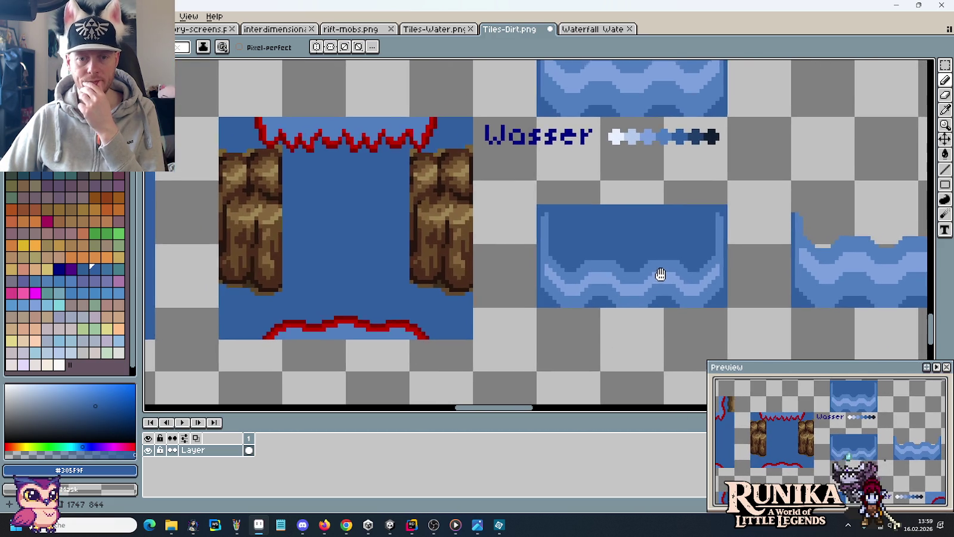